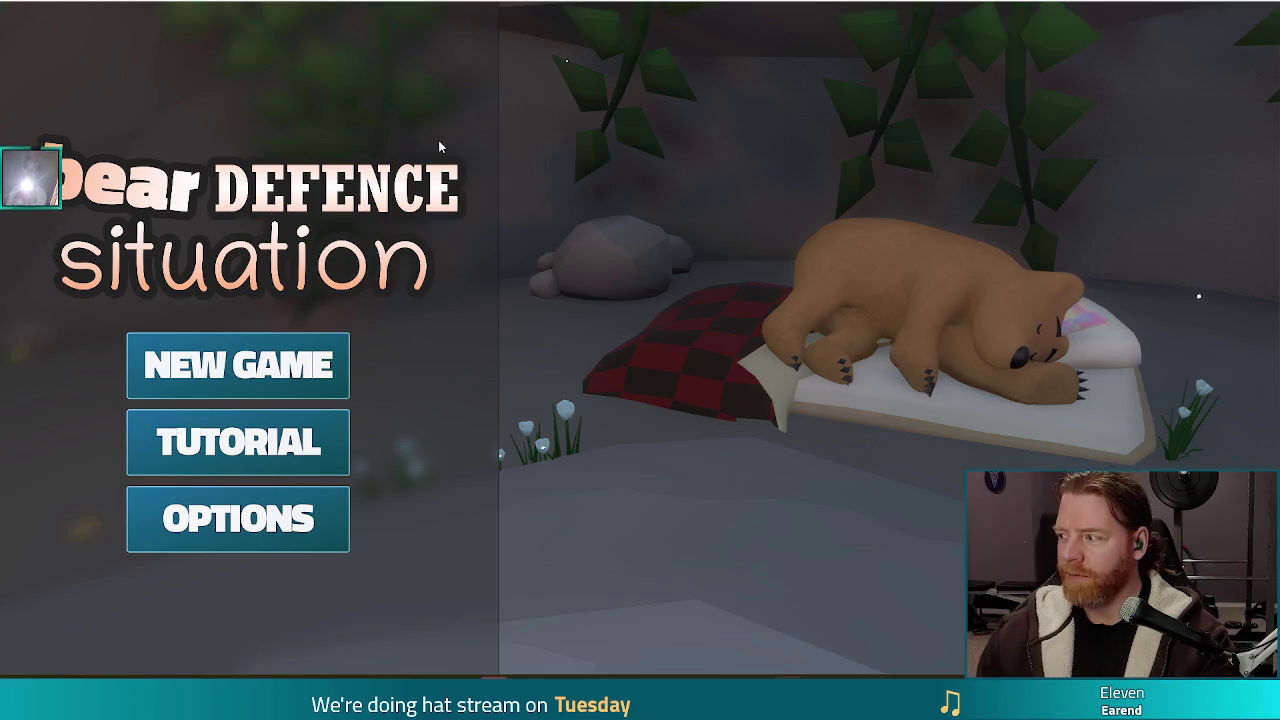
- Start a new game at Level 1/9 and open the tutorial on the player unit frame
click(238, 365)
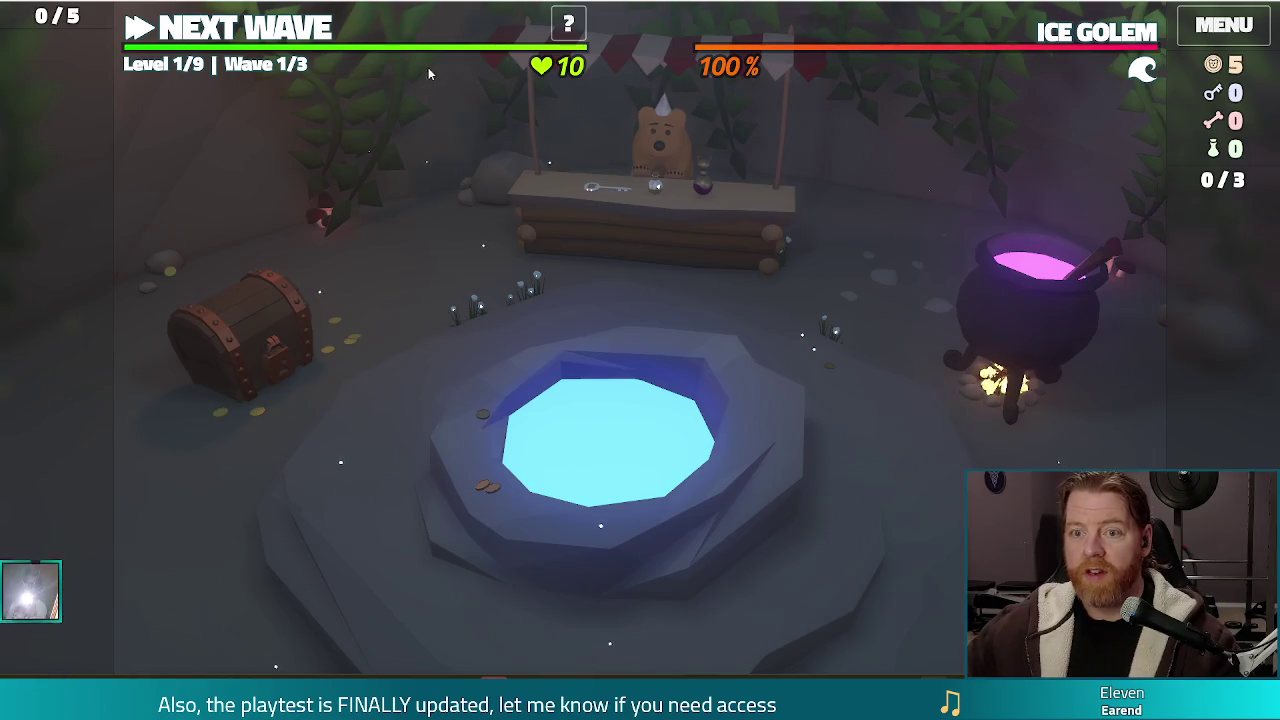
click(578, 27)
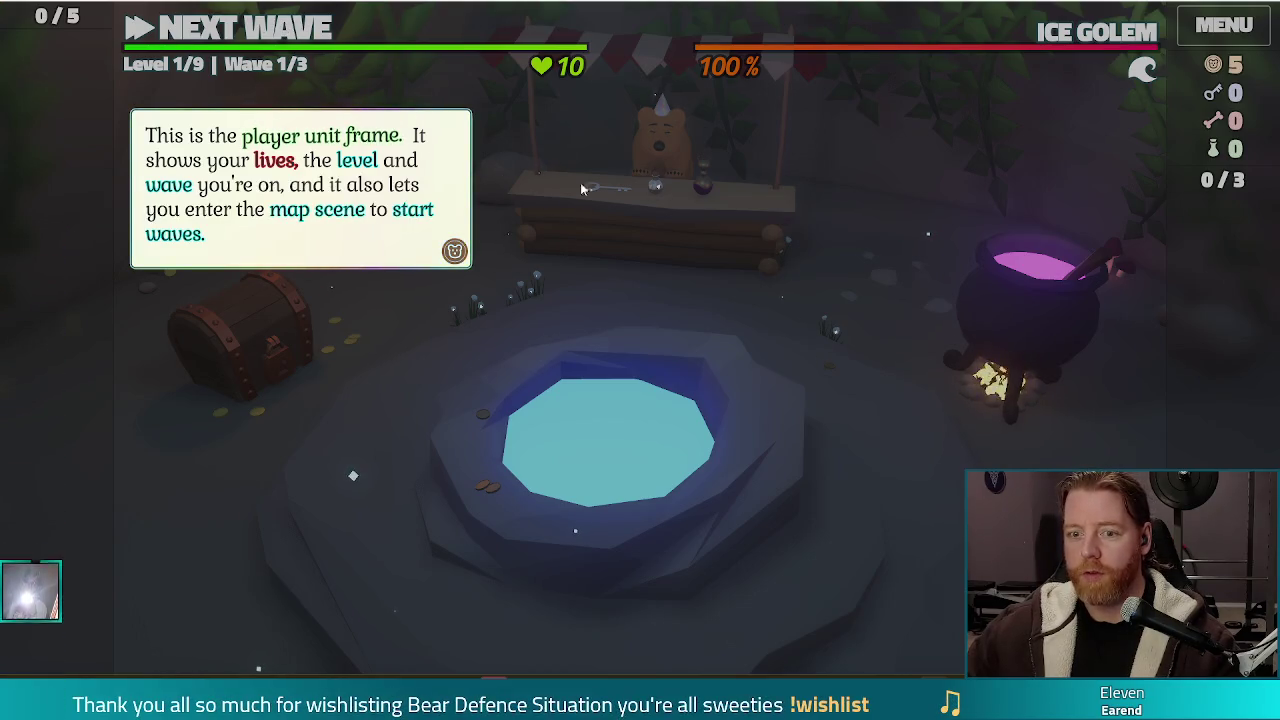
- Advance the tutorial messages past the tip that levels have three waves ending in a boss wave
click(620, 228)
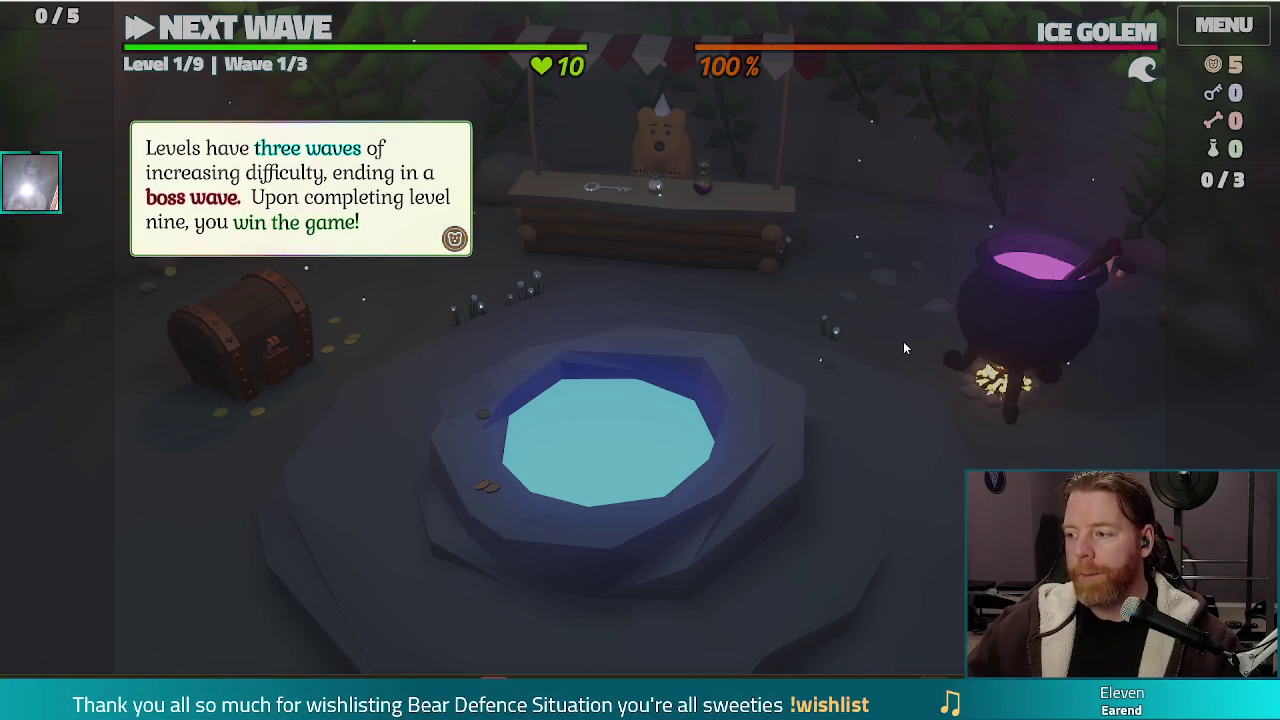
click(866, 275)
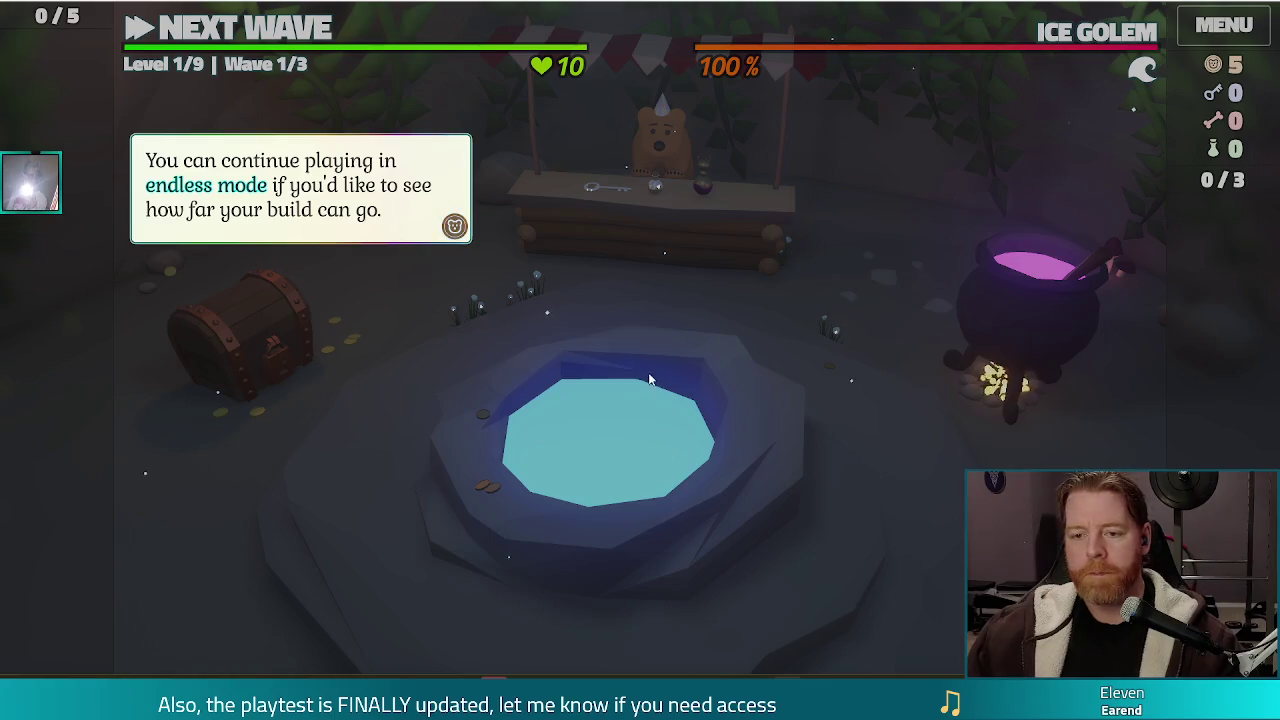
- Dismiss the endless-mode tip that appears at the pause before the next wave
click(760, 283)
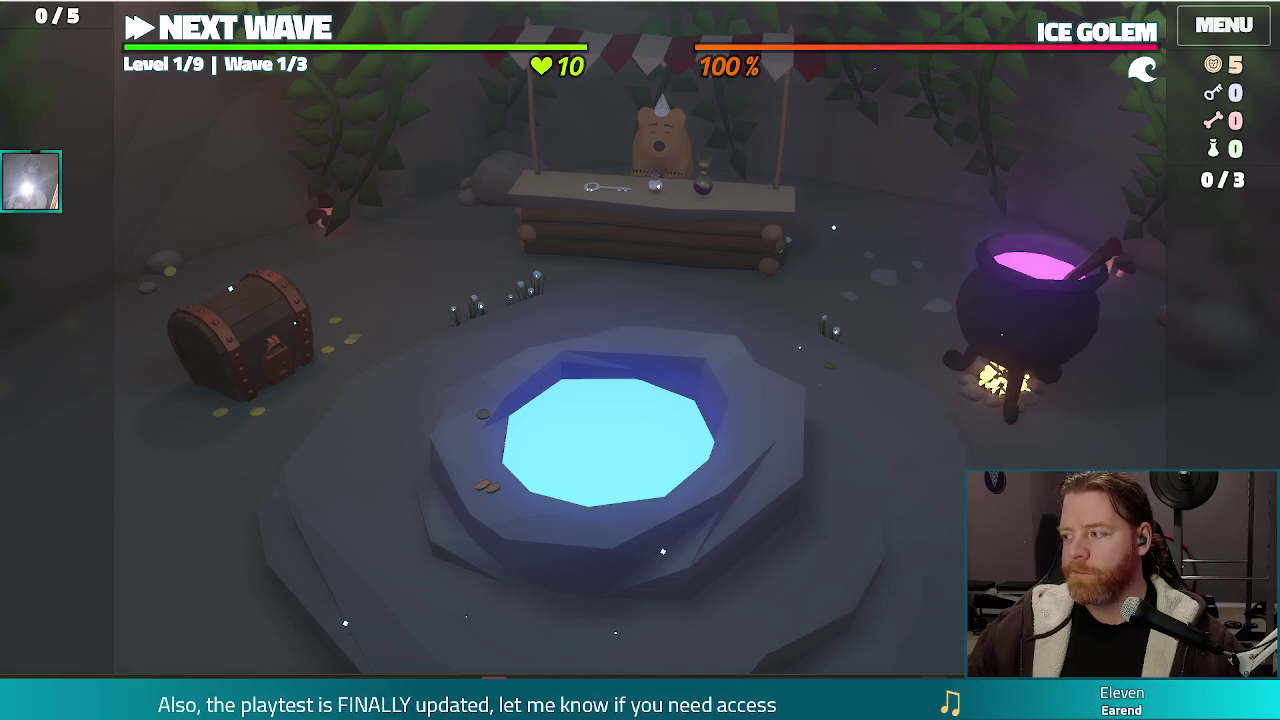
- Check the bear's shop, then throw 5 gold into the wishing well and close its wish offers
click(708, 240)
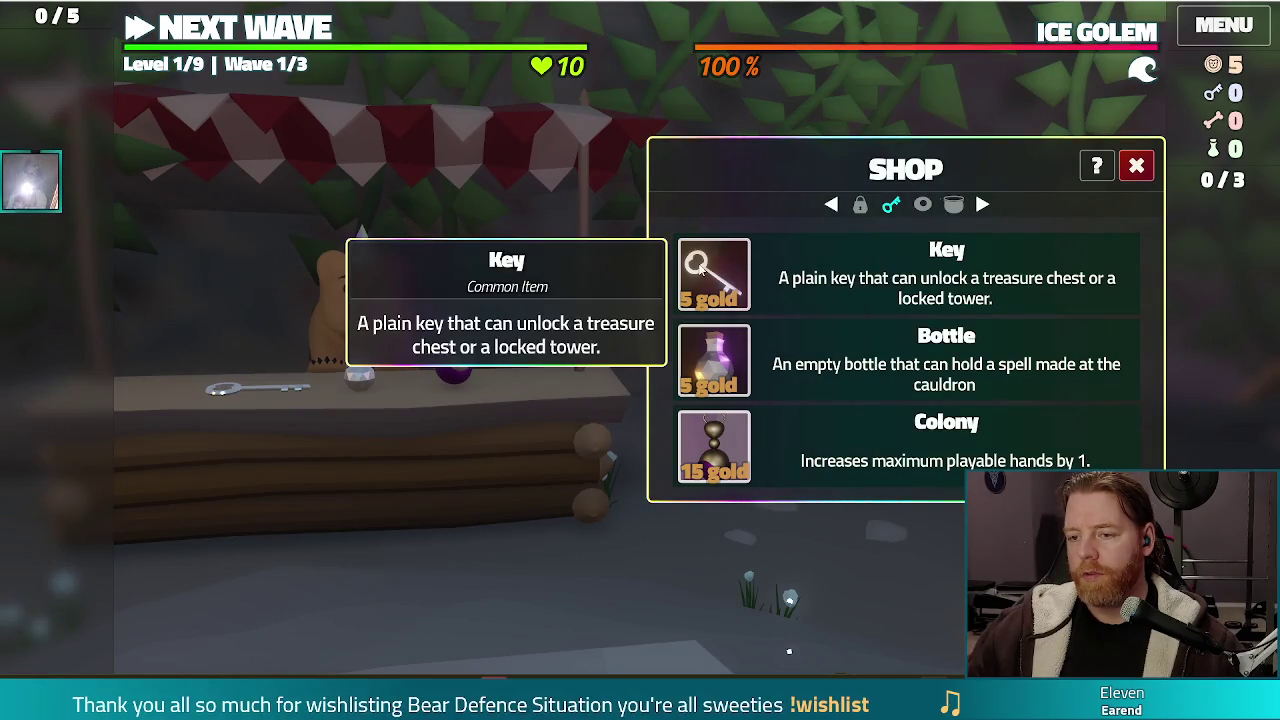
click(1140, 167)
click(666, 566)
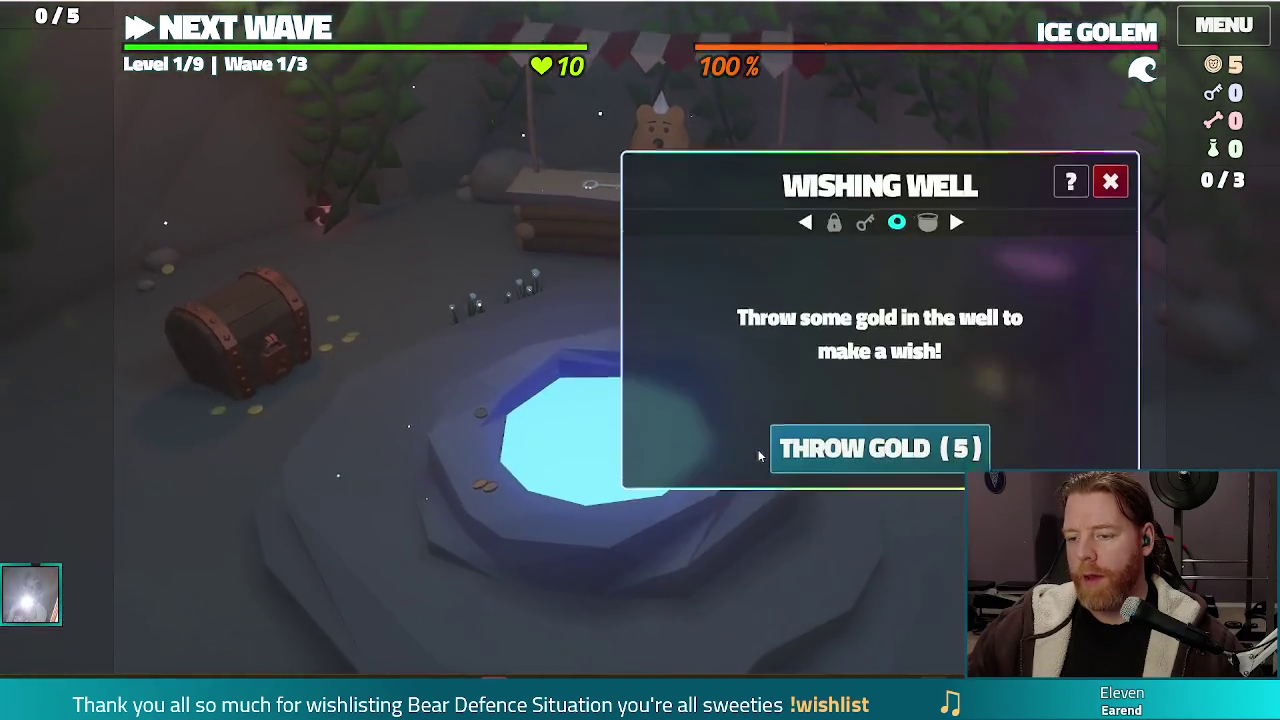
click(792, 422)
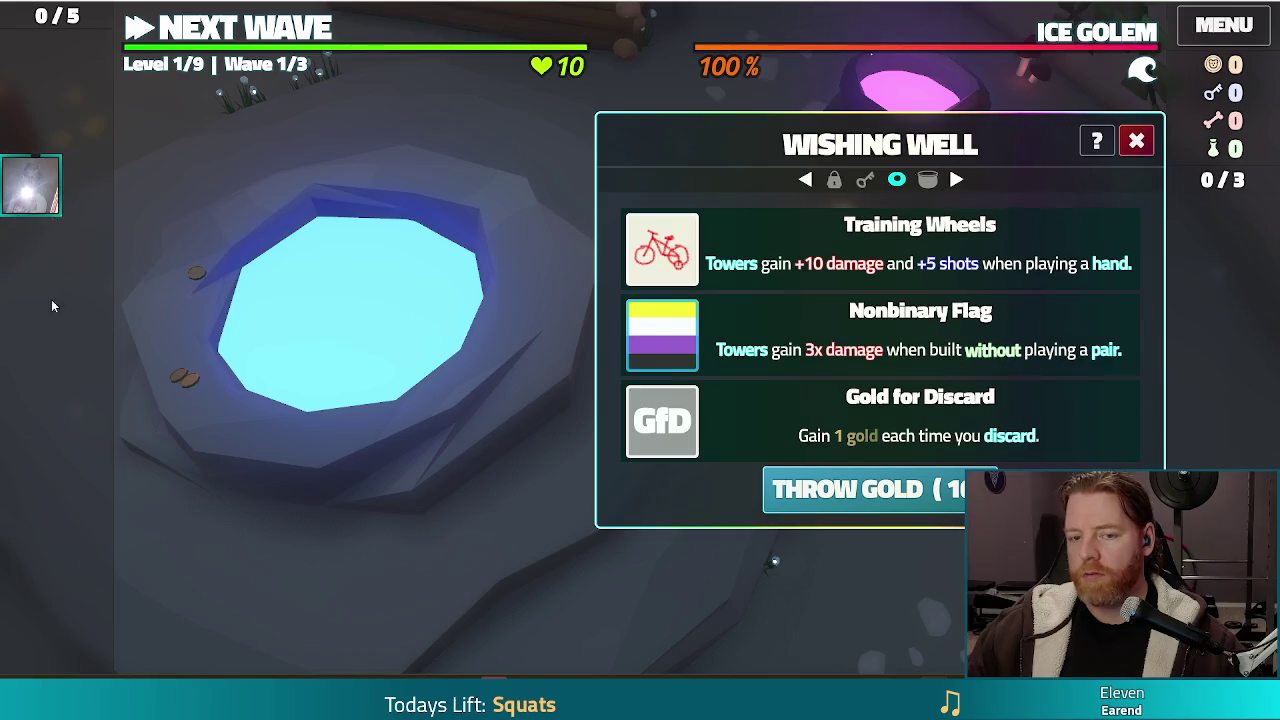
mouse_move(676, 243)
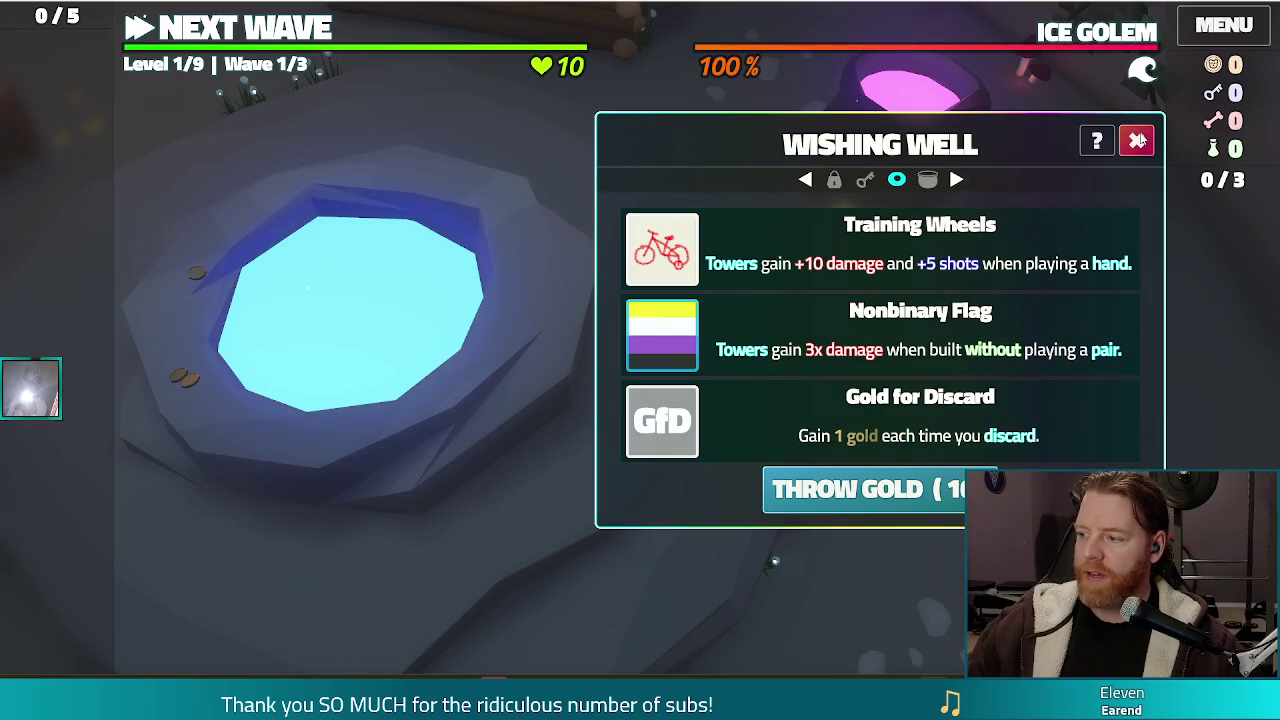
click(1137, 141)
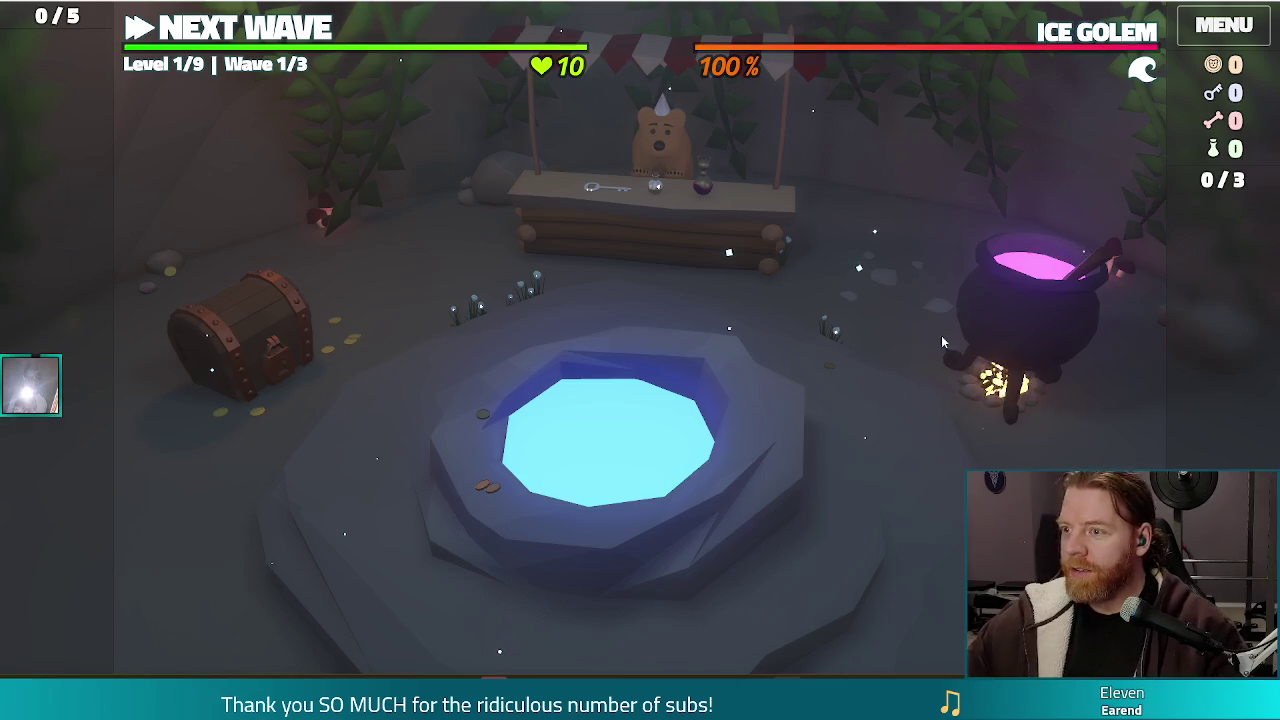
- Switch the debug game from fullscreen to windowed mode with F11
key(F11)
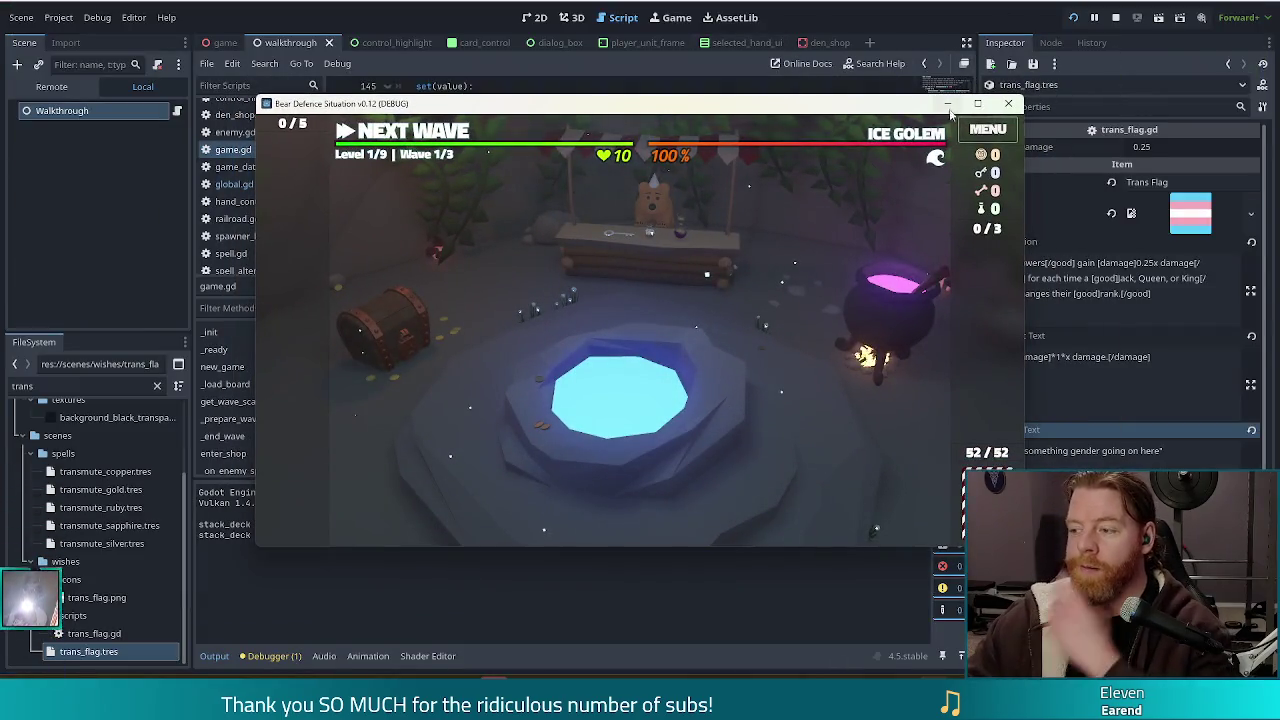
- Open the wishing well to view the Training Wheels, Nonbinary Flag and Gold for Discard wishes
click(696, 392)
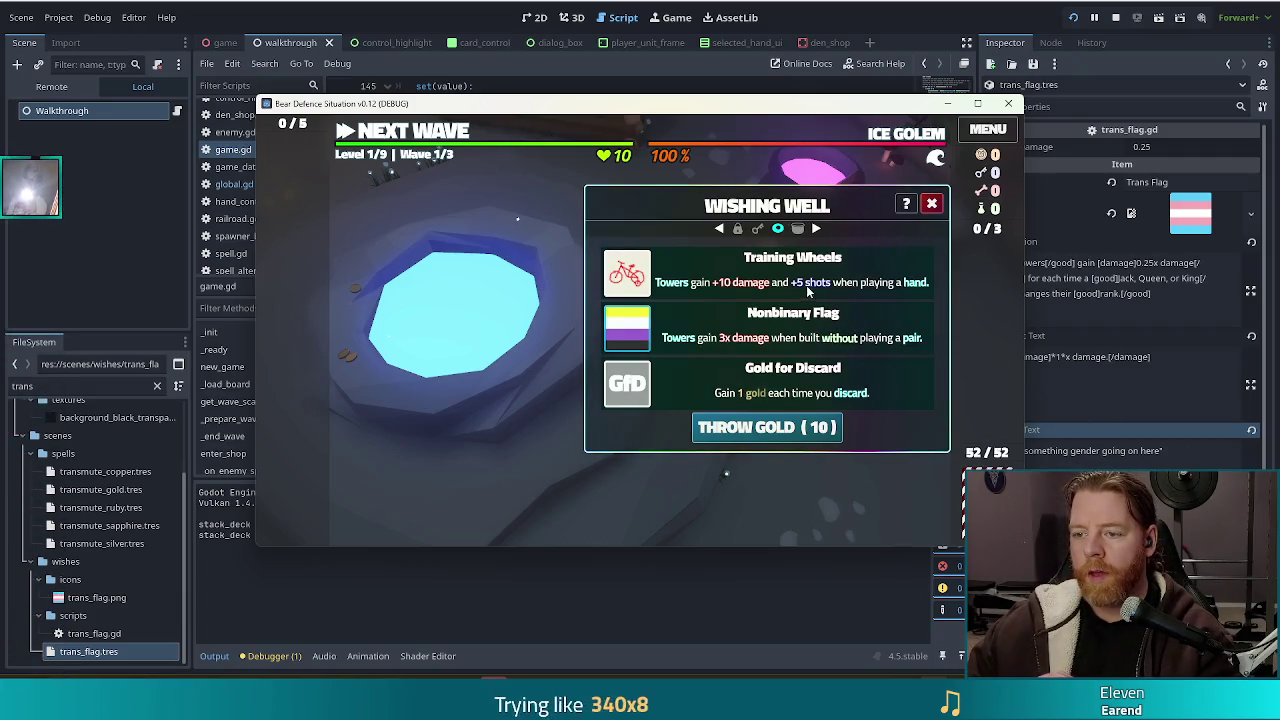
mouse_move(760, 285)
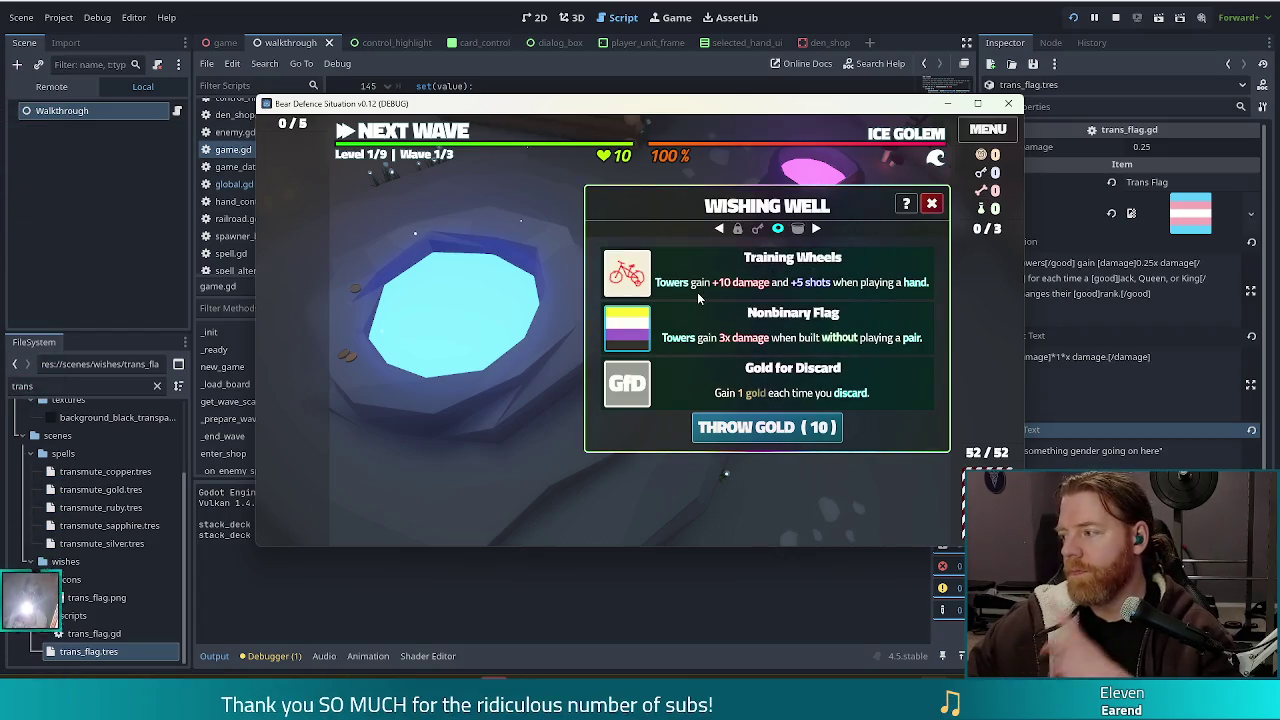
- Stop the debug game, rerun the project, and begin a fresh game at Level 1/9, Wave 1/3
click(977, 103)
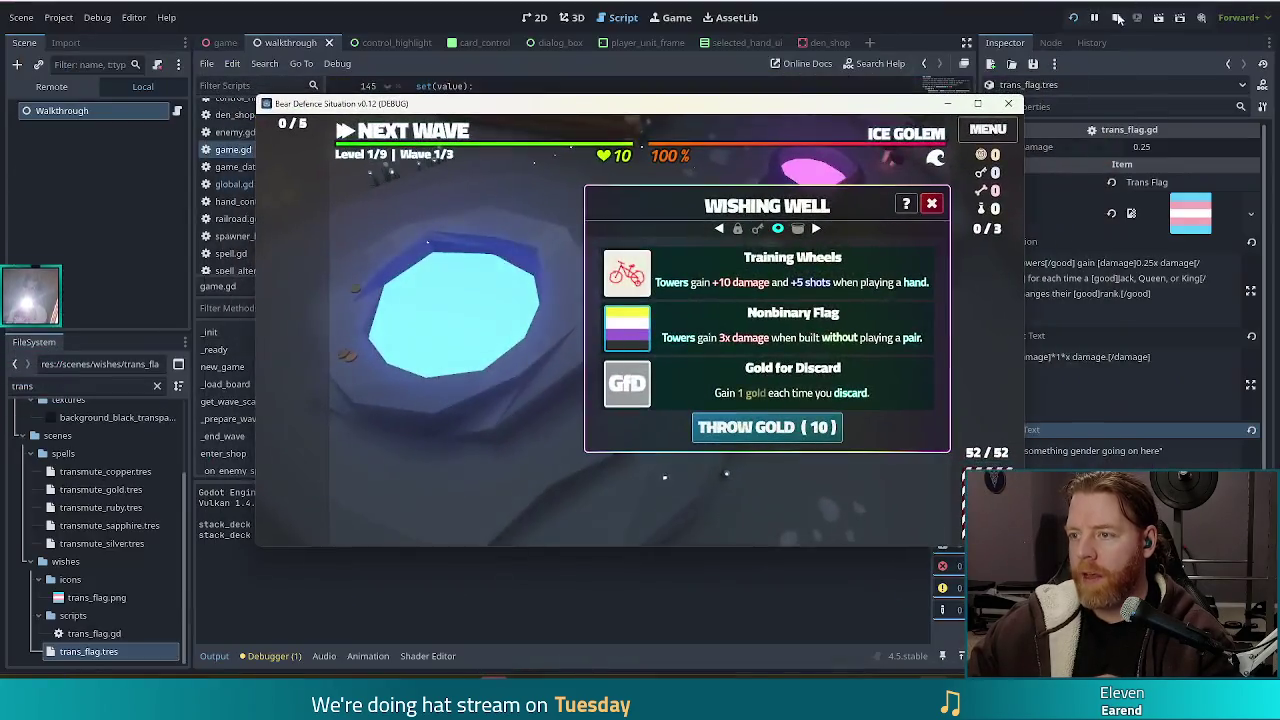
click(1115, 17)
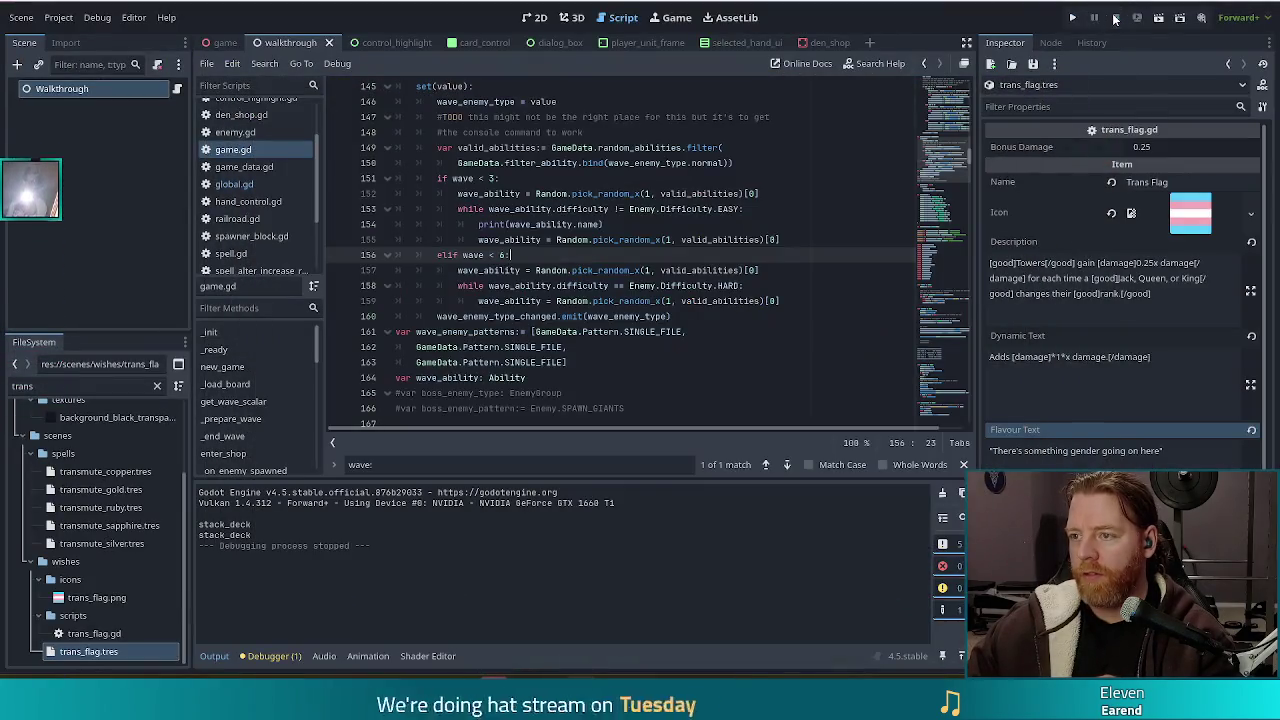
click(1072, 17)
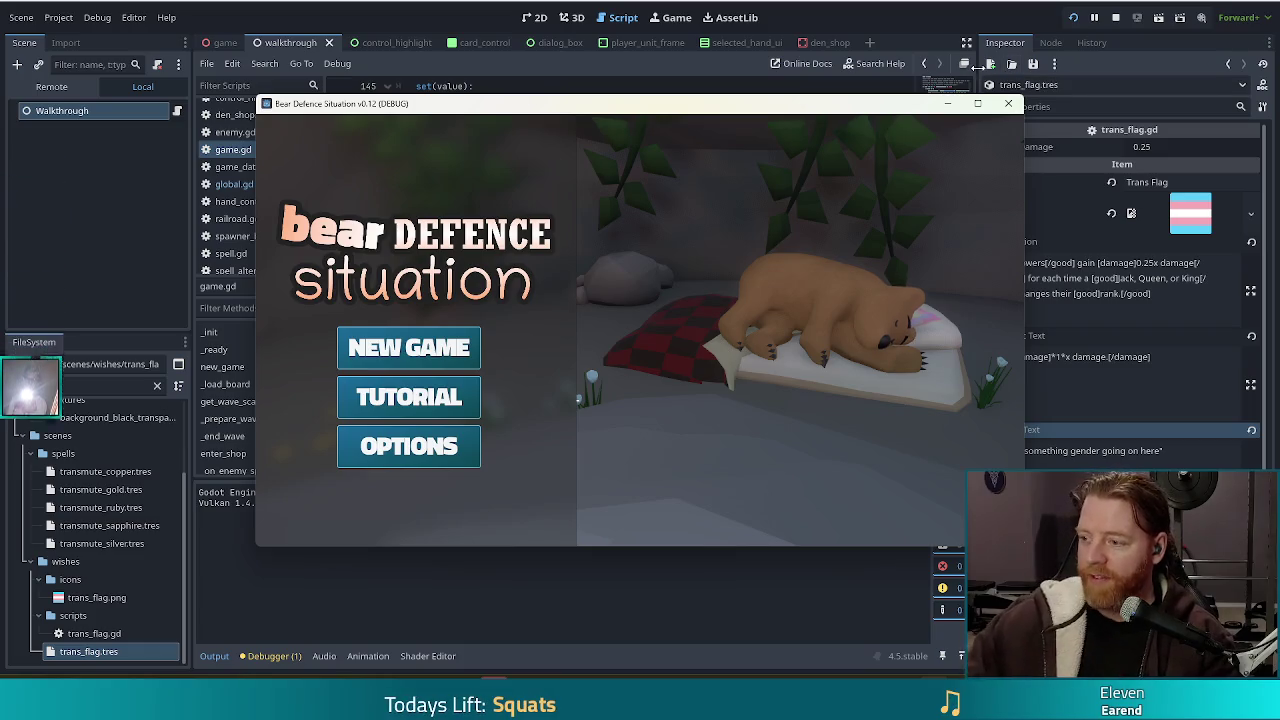
click(405, 350)
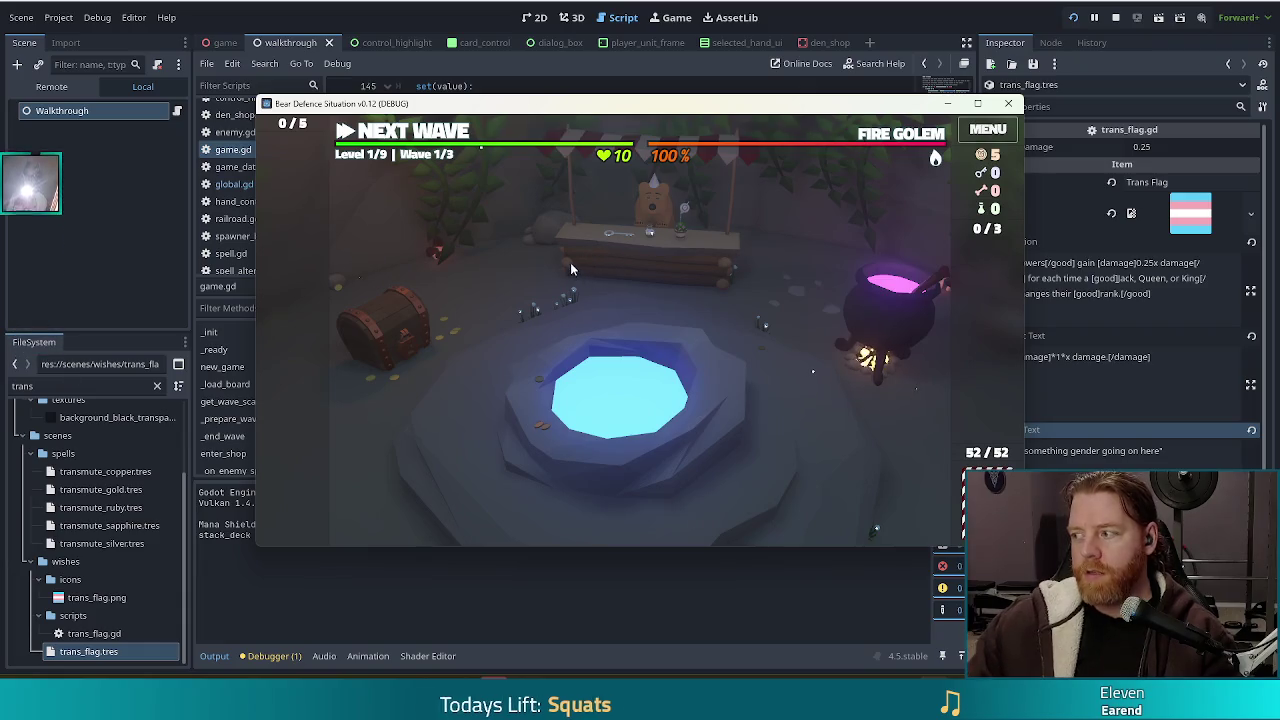
- Spend 5 gold at the wishing well for the bicycle wish, then return to the level map
click(735, 399)
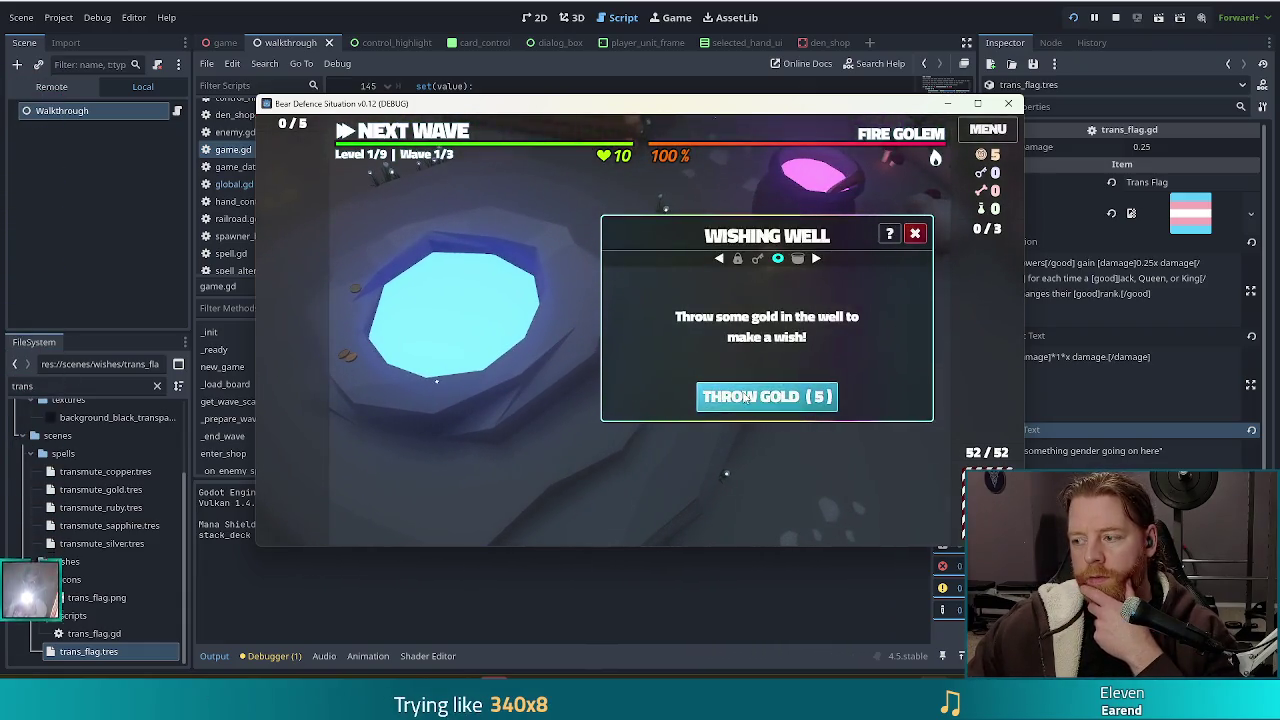
click(744, 396)
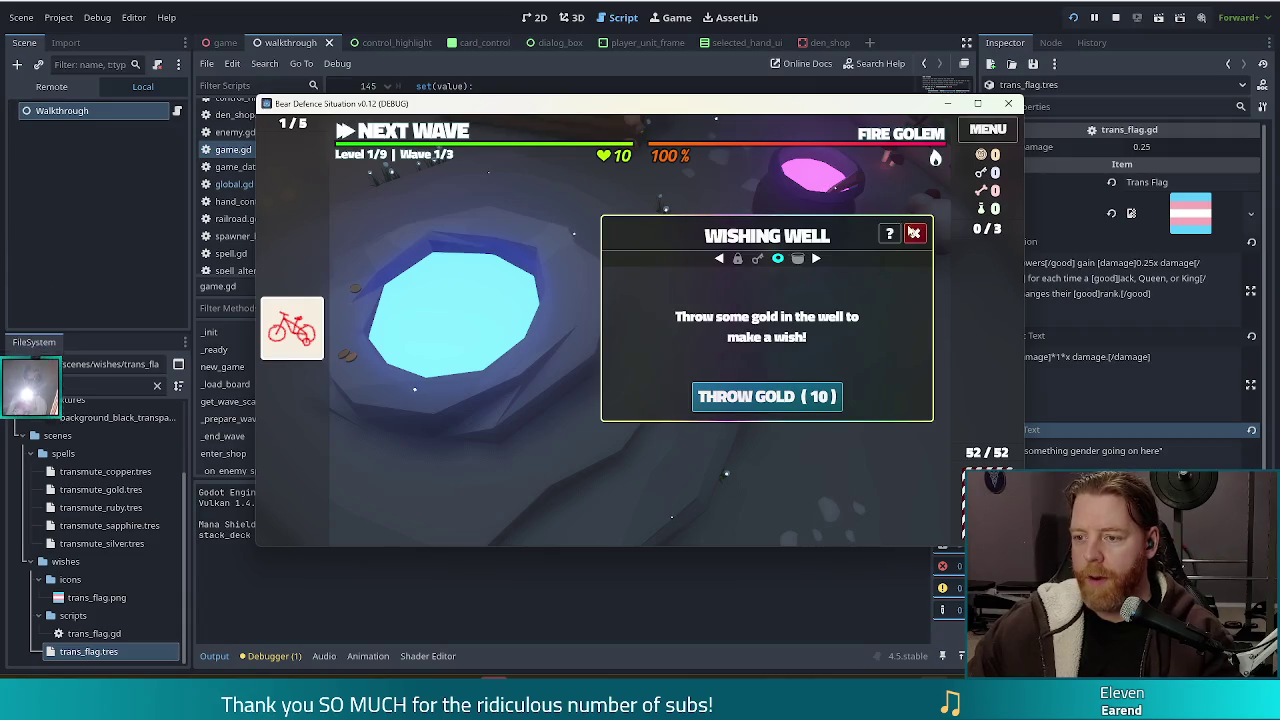
click(917, 235)
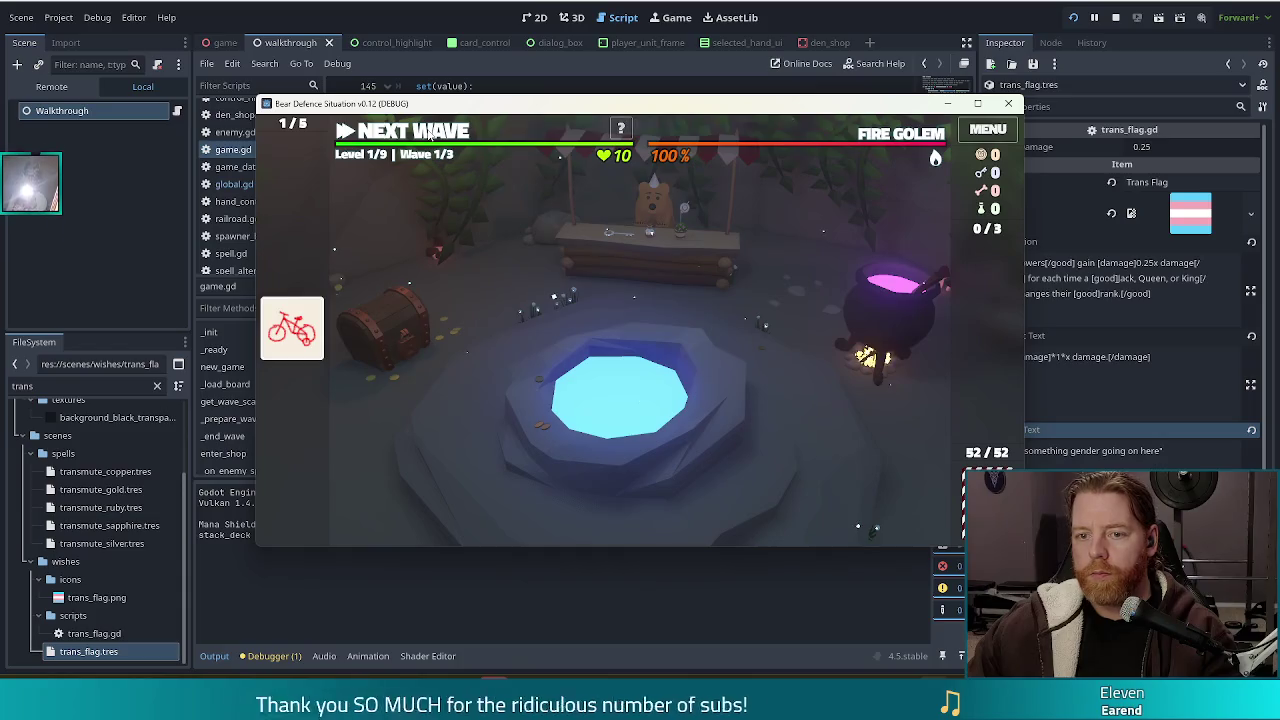
click(430, 135)
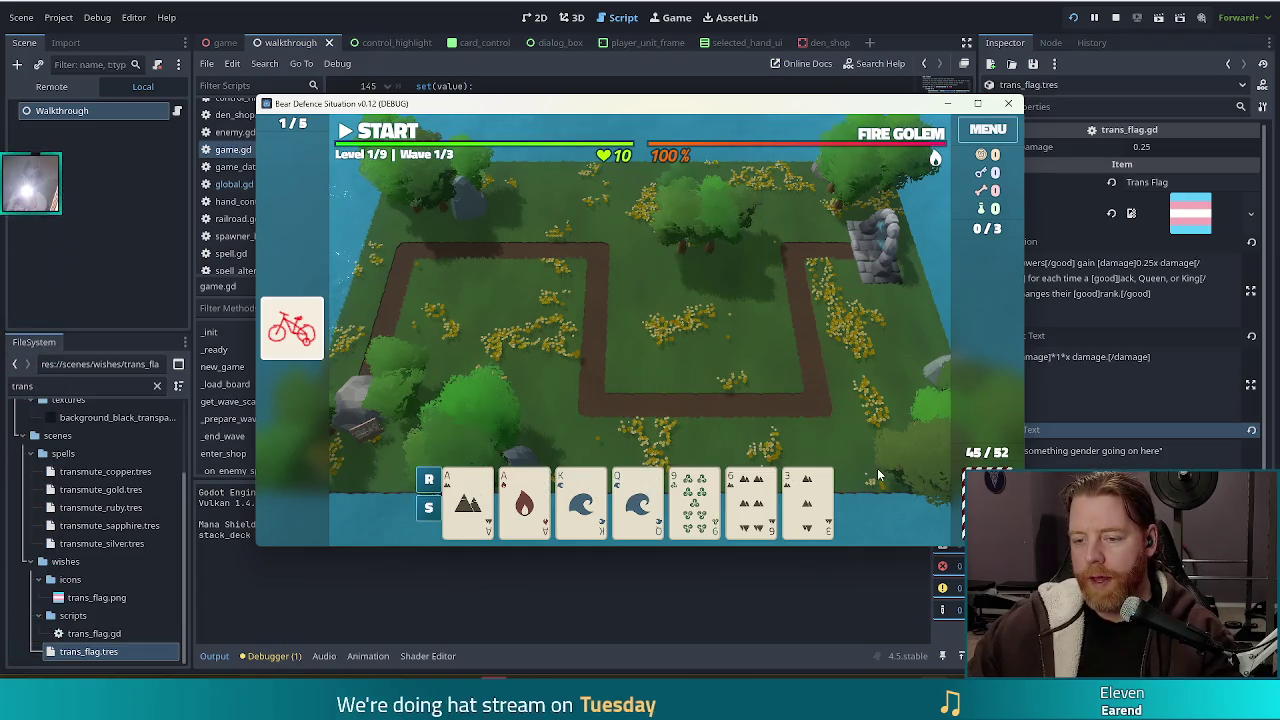
- Pair the Ace of Fire with the Ace of Earth to build a ballista by the right path bend
click(468, 500)
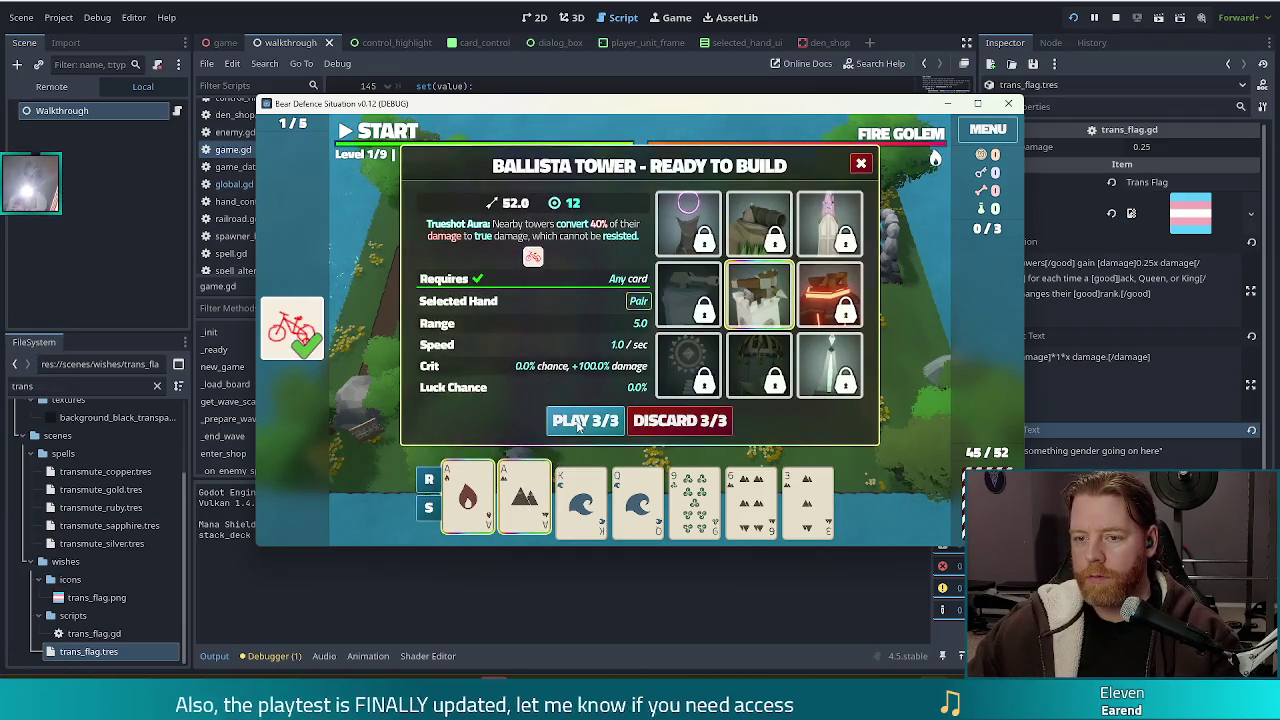
click(582, 424)
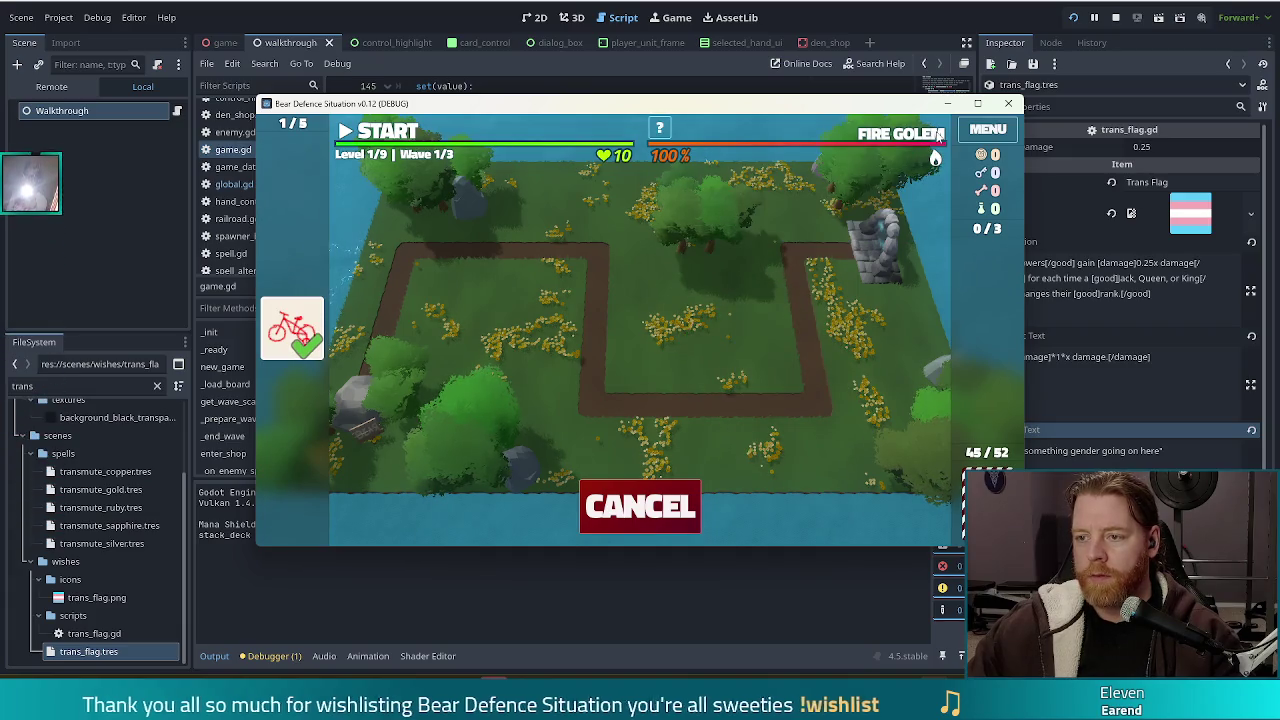
mouse_move(900, 134)
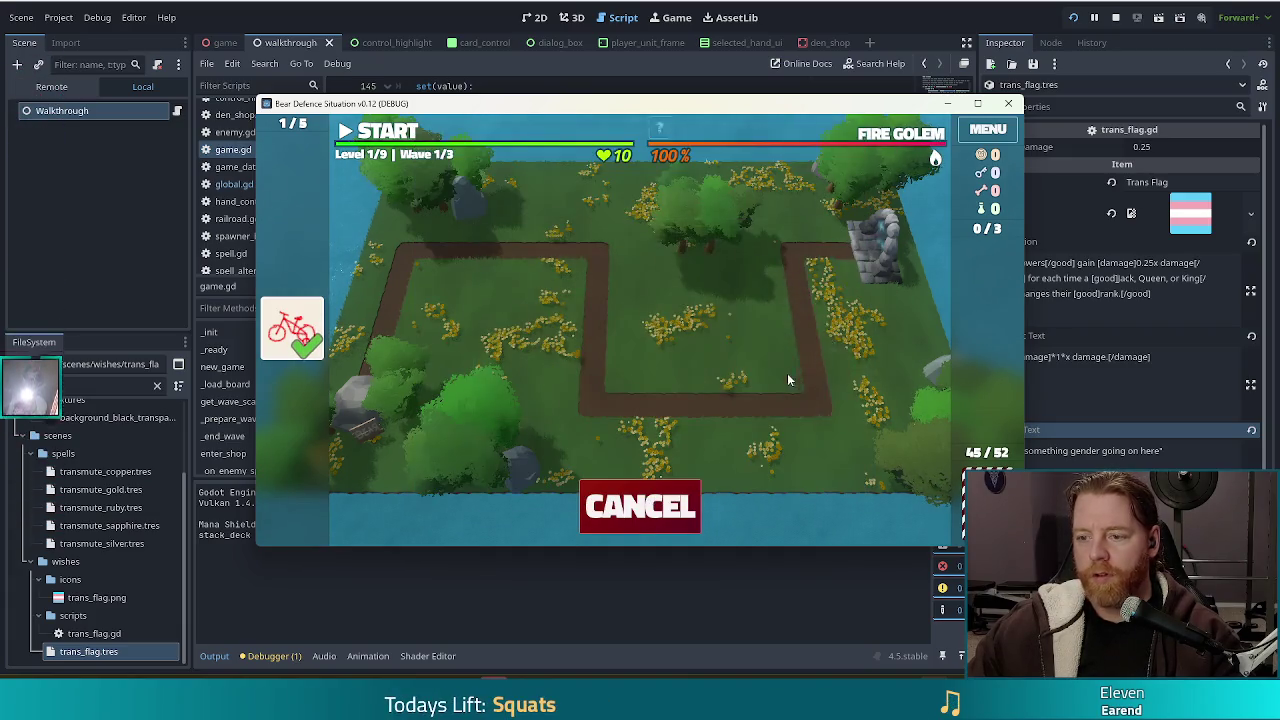
click(790, 366)
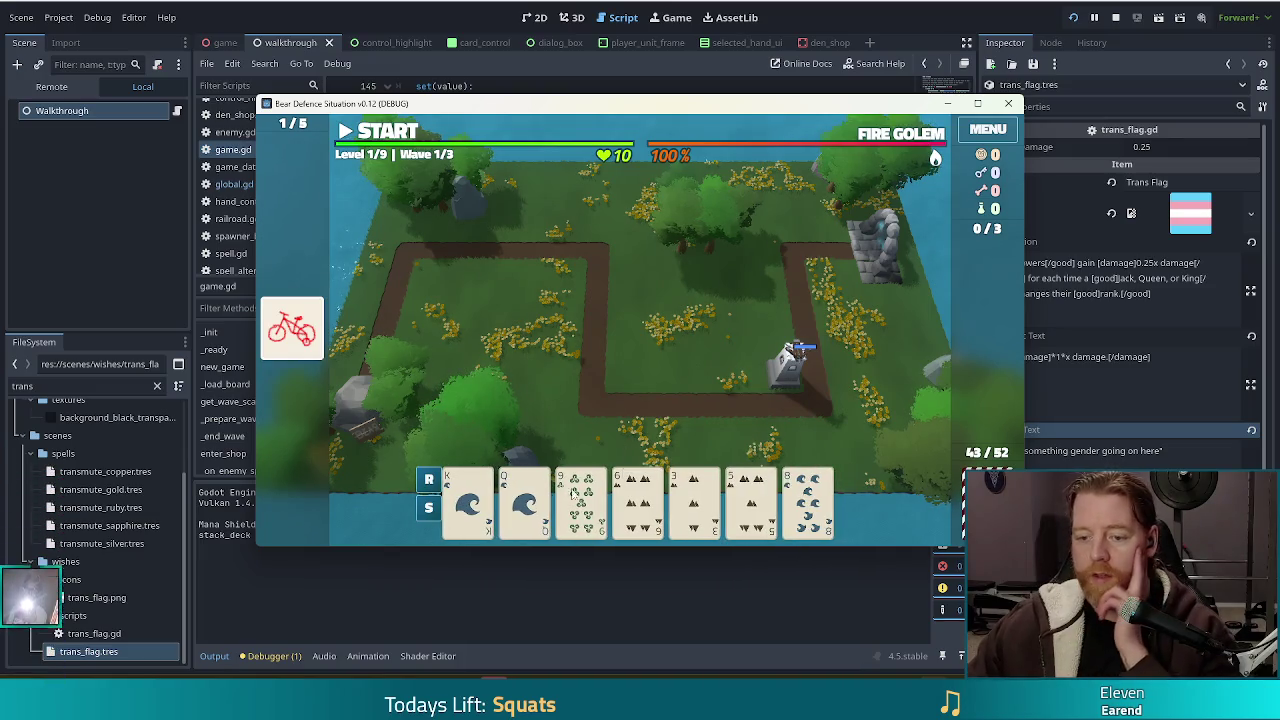
click(427, 481)
- Discard the 8 of Water and build a Queen-pair ballista inside the path loop
click(640, 500)
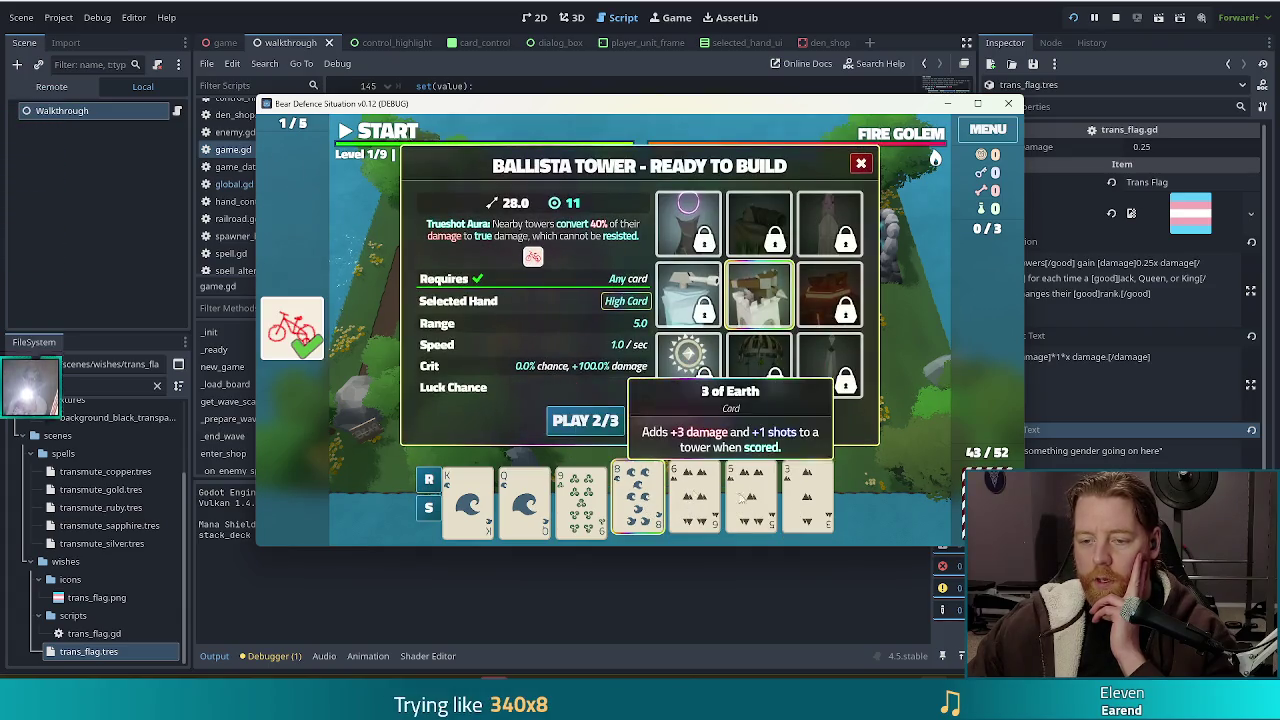
click(708, 407)
click(524, 500)
click(581, 500)
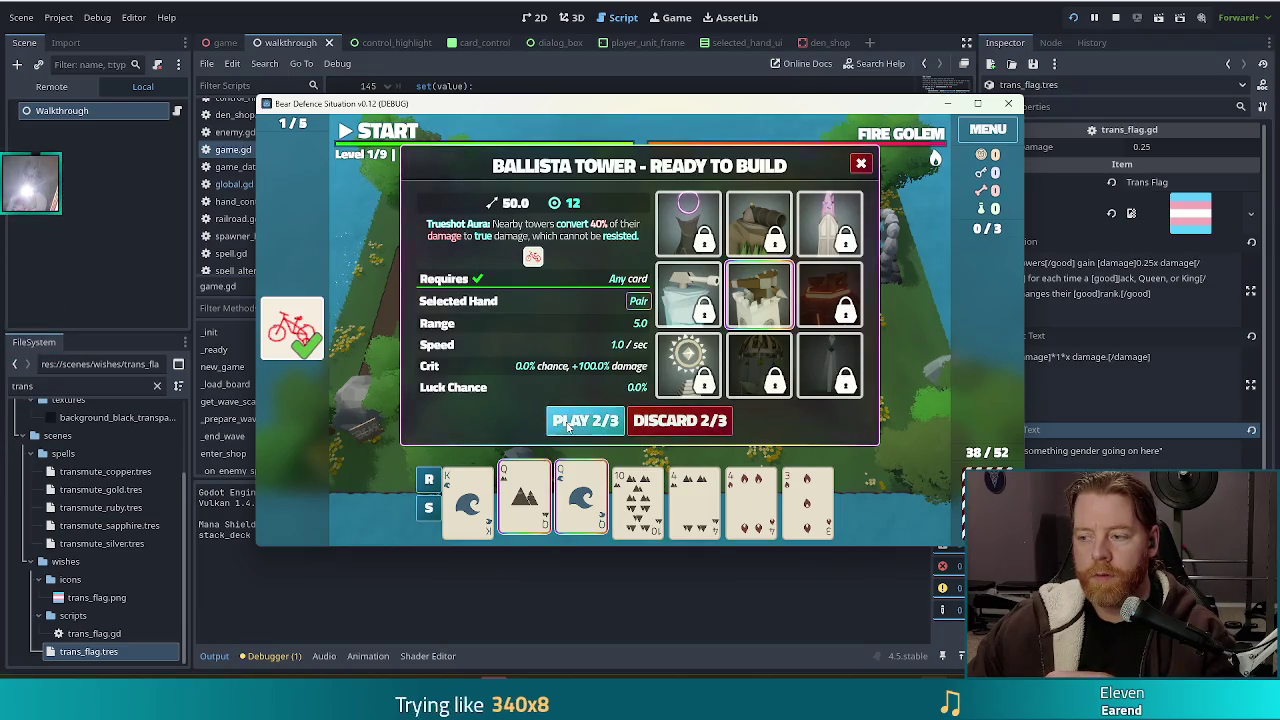
click(568, 423)
click(620, 370)
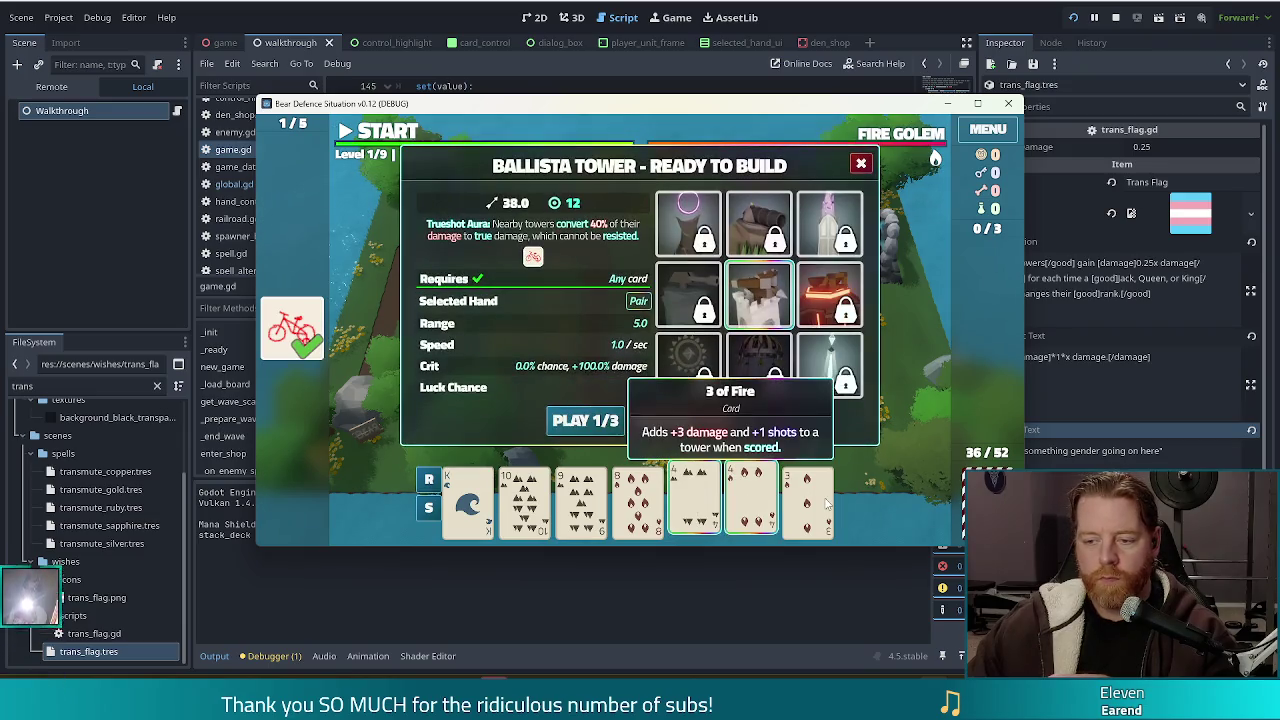
- Build a third ballista in the upper-left loop, clear wave 1, and start choosing cards for wave 2
click(580, 420)
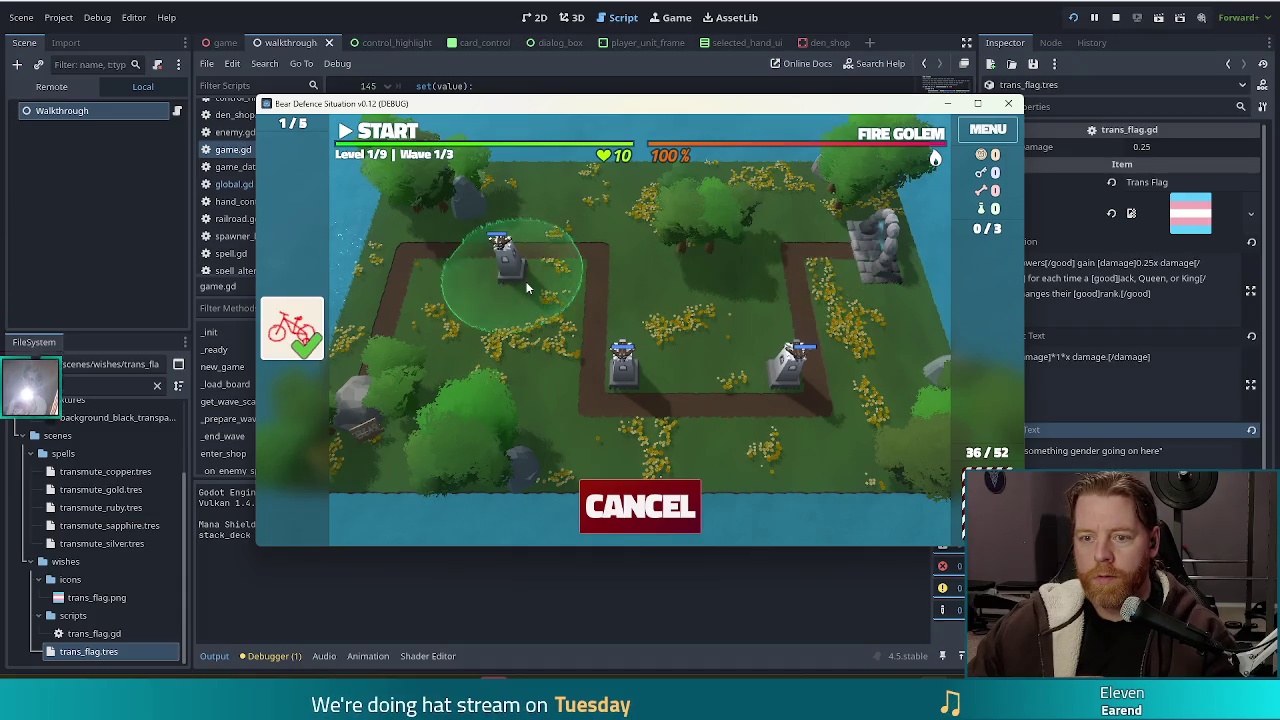
click(563, 265)
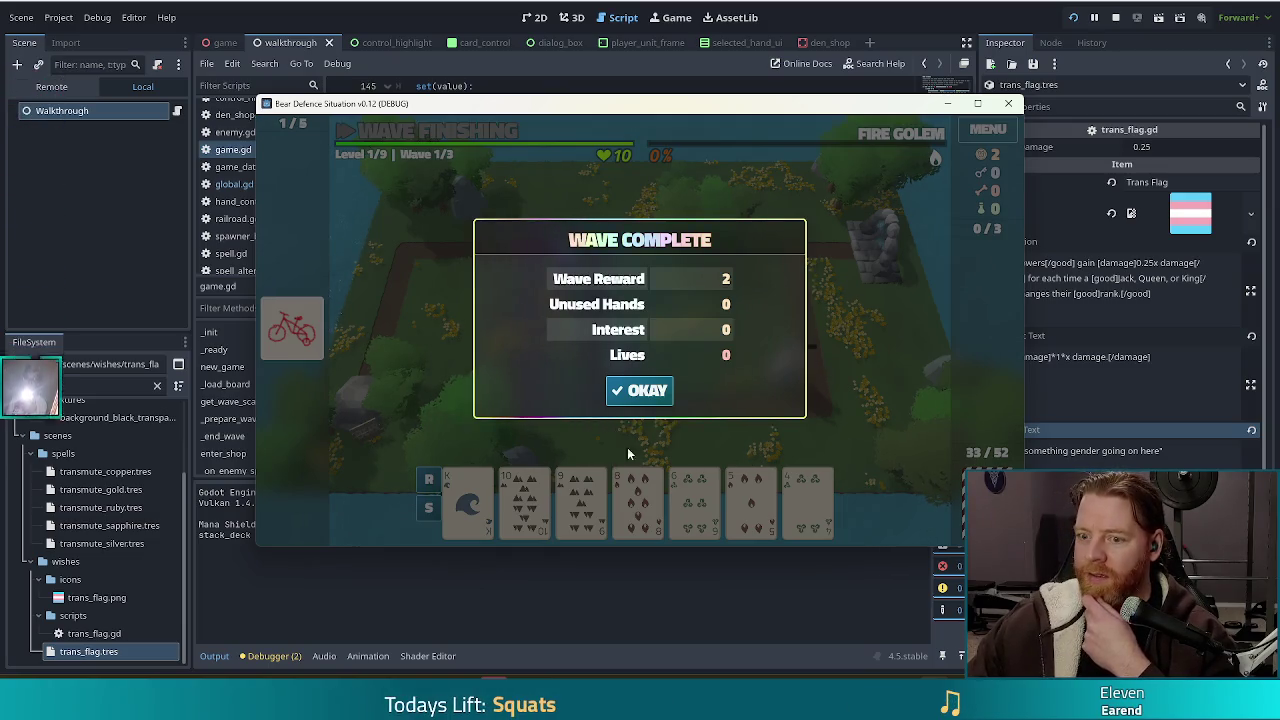
click(639, 390)
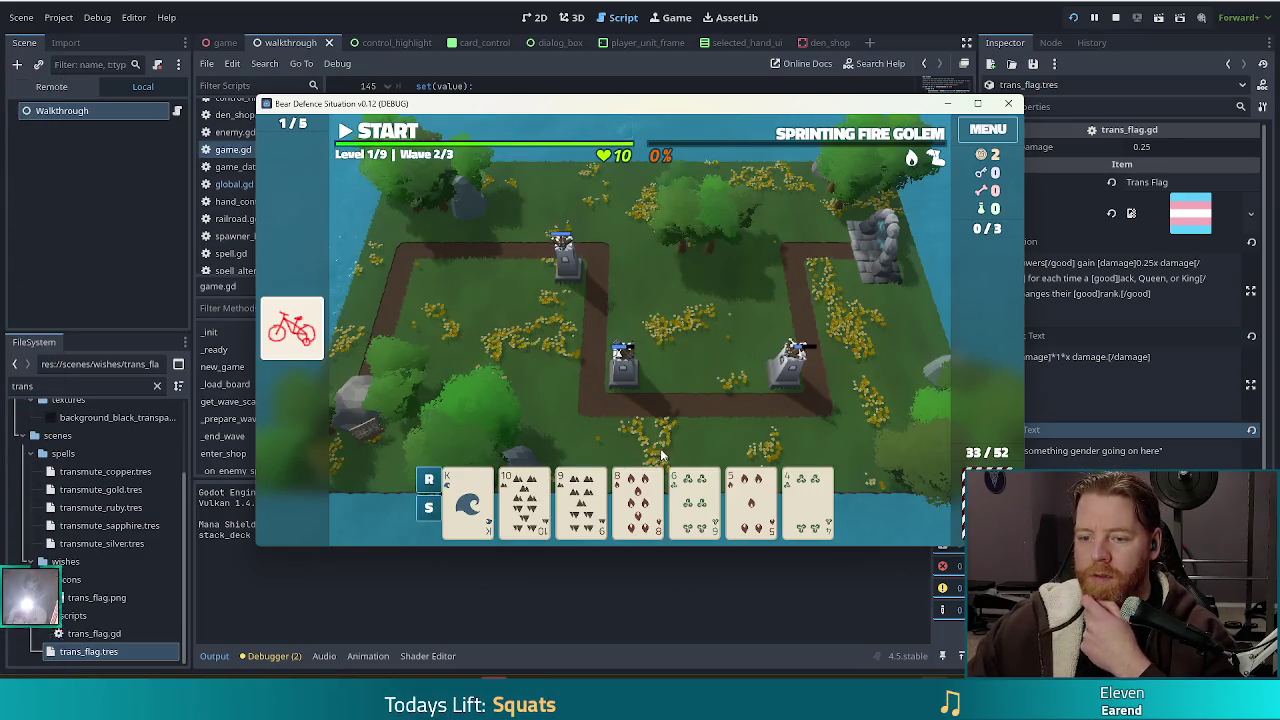
mouse_move(787, 485)
click(638, 500)
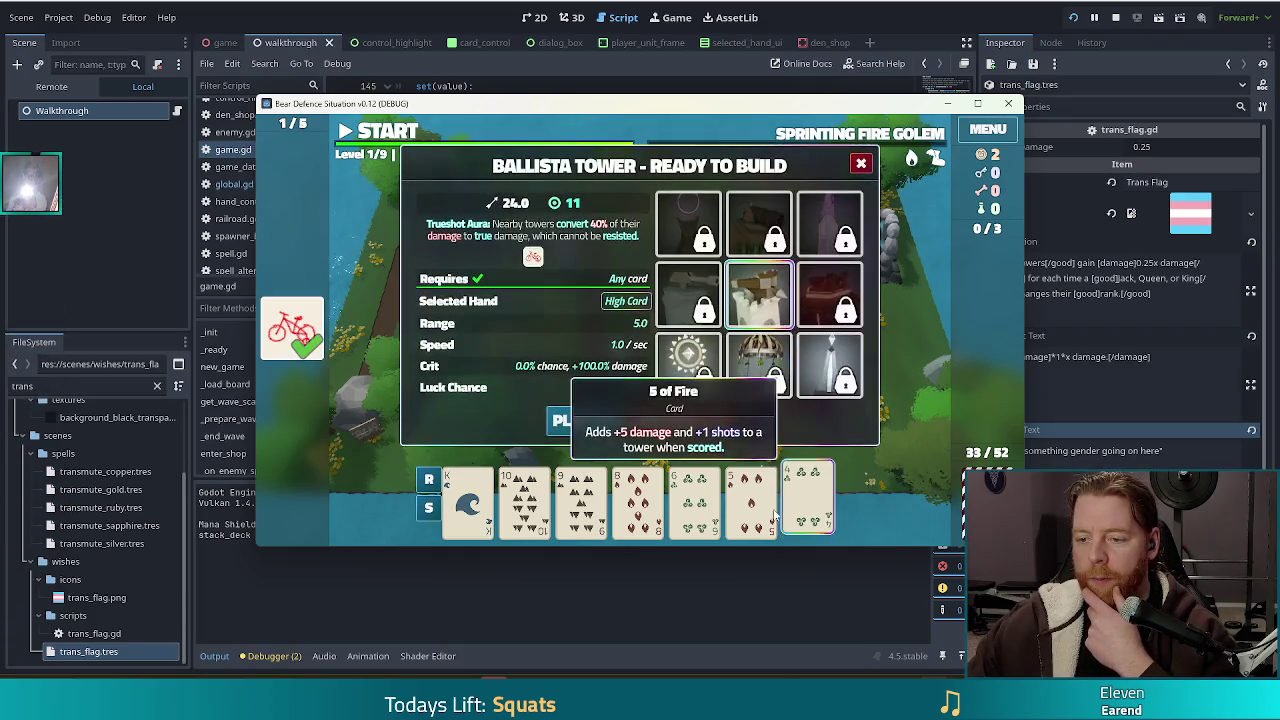
- Redraw the hand and place a ballista at the top-right corner of the path
key(Left)
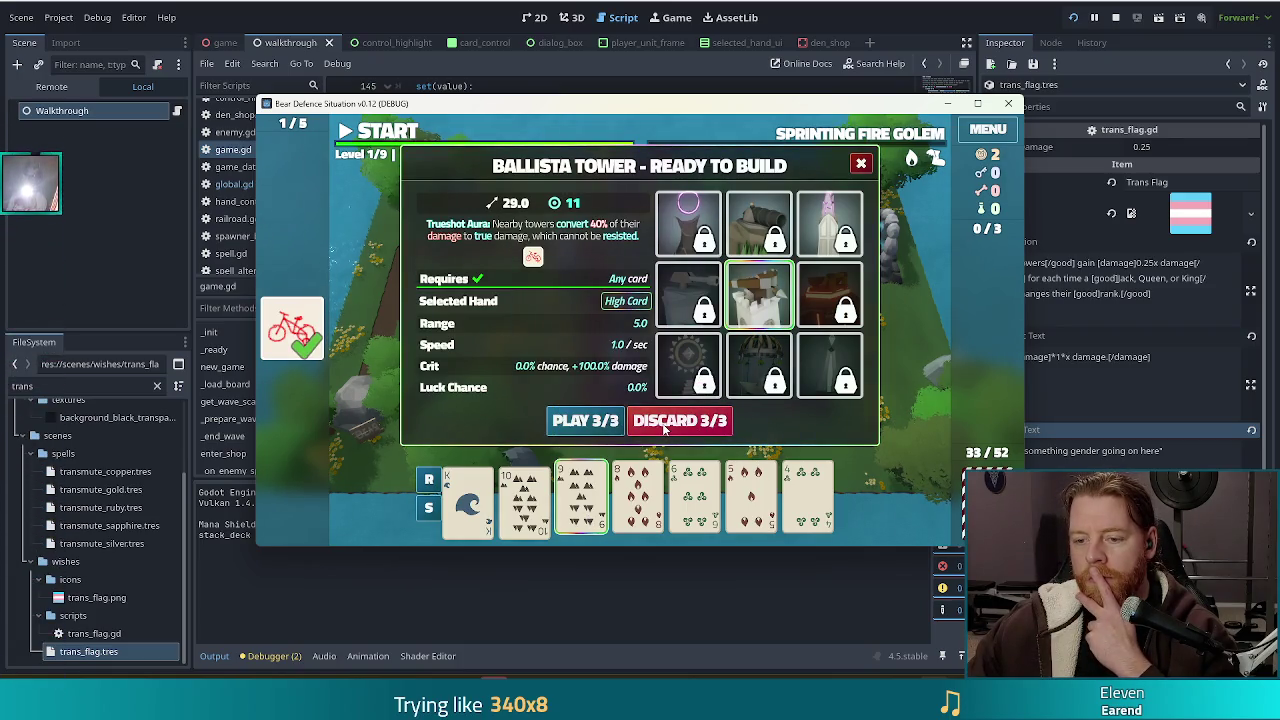
click(663, 427)
click(694, 495)
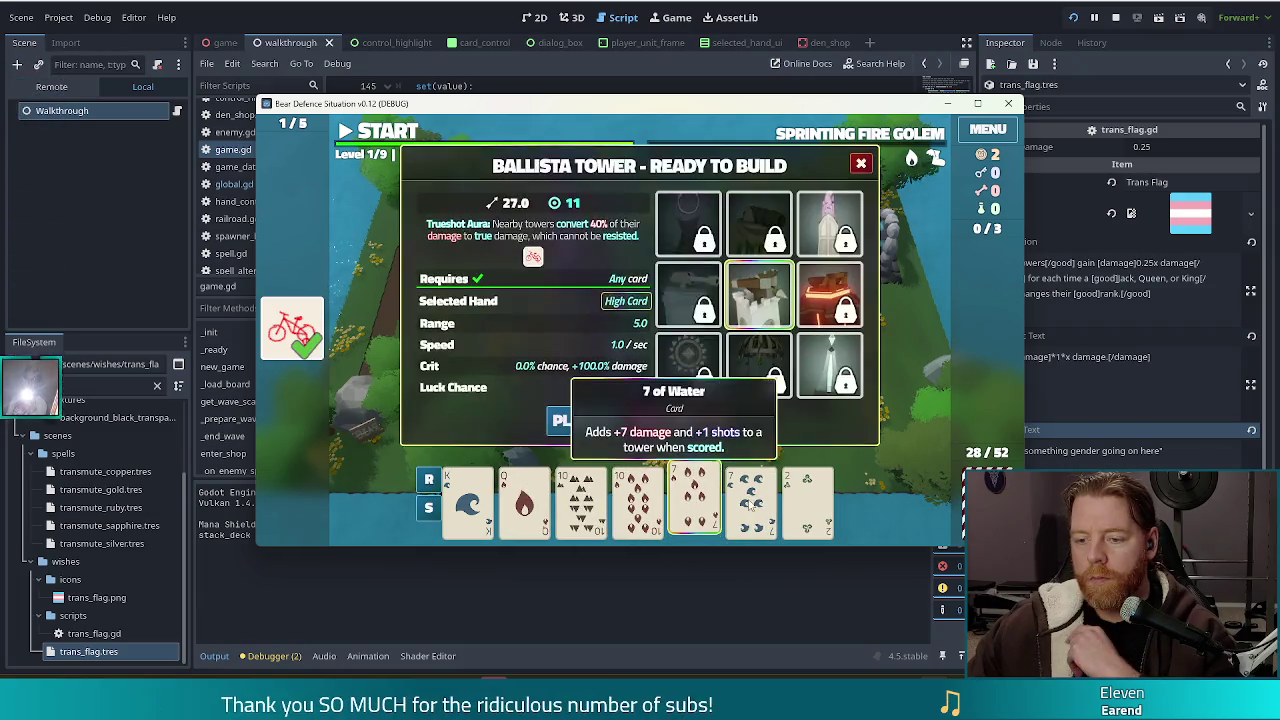
click(712, 495)
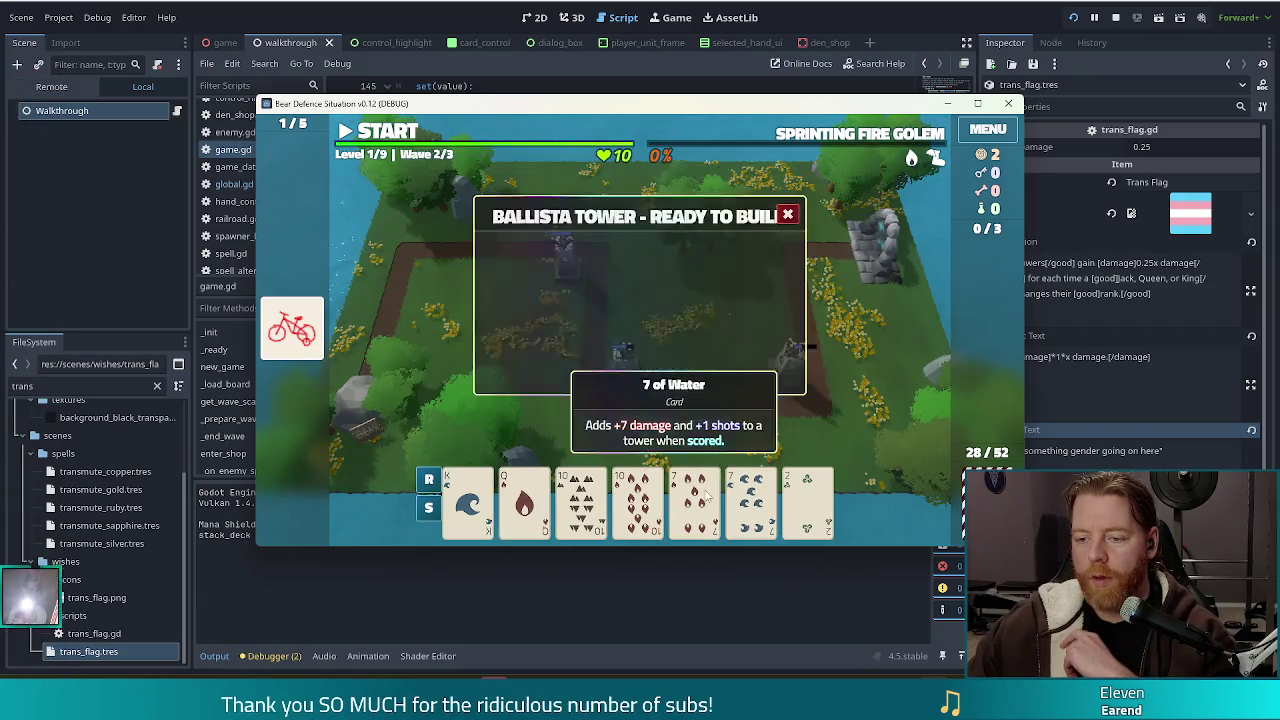
click(586, 420)
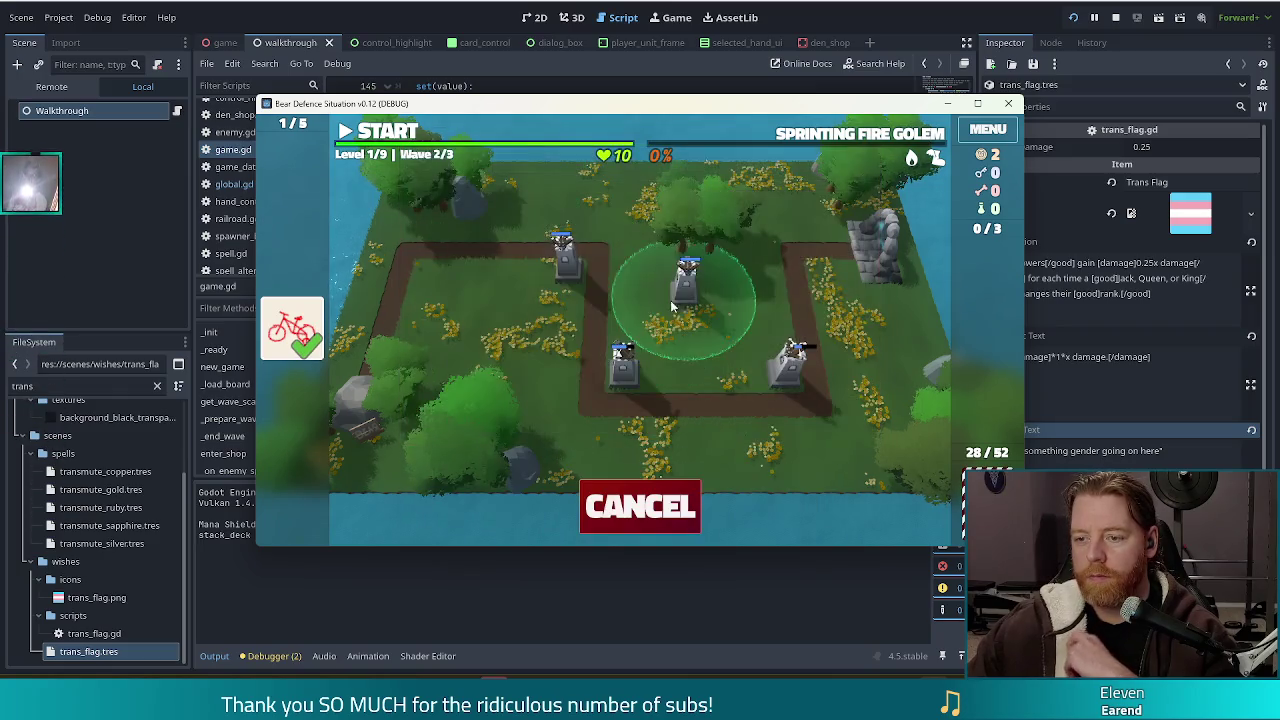
click(822, 285)
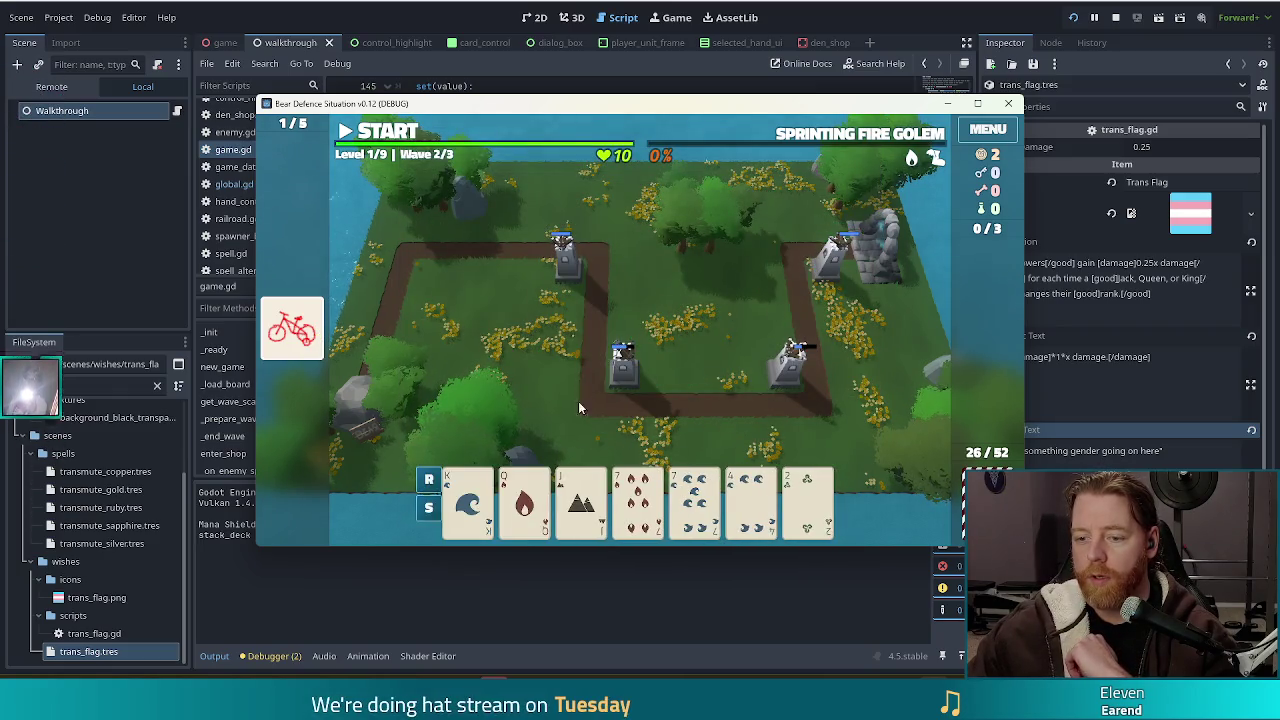
- Play the pair of 7s (Fire and Water) as a ballista at the top-left corner
click(638, 503)
click(694, 503)
click(558, 421)
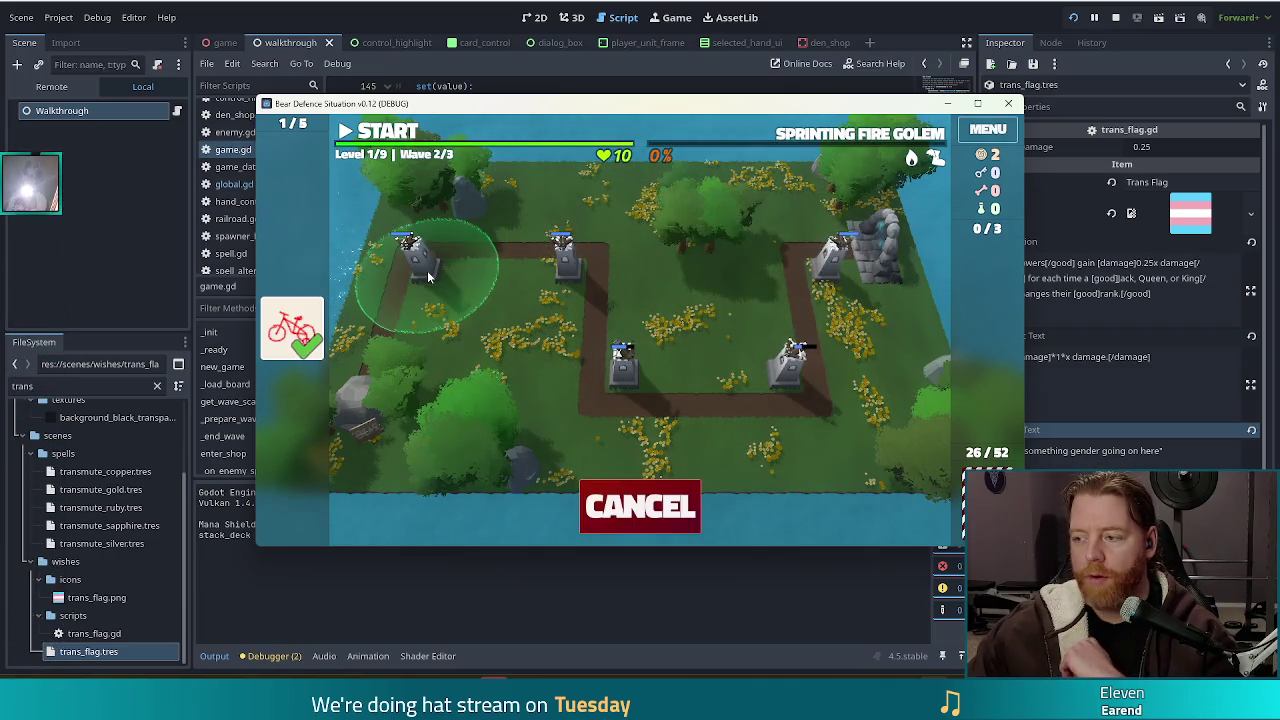
click(427, 270)
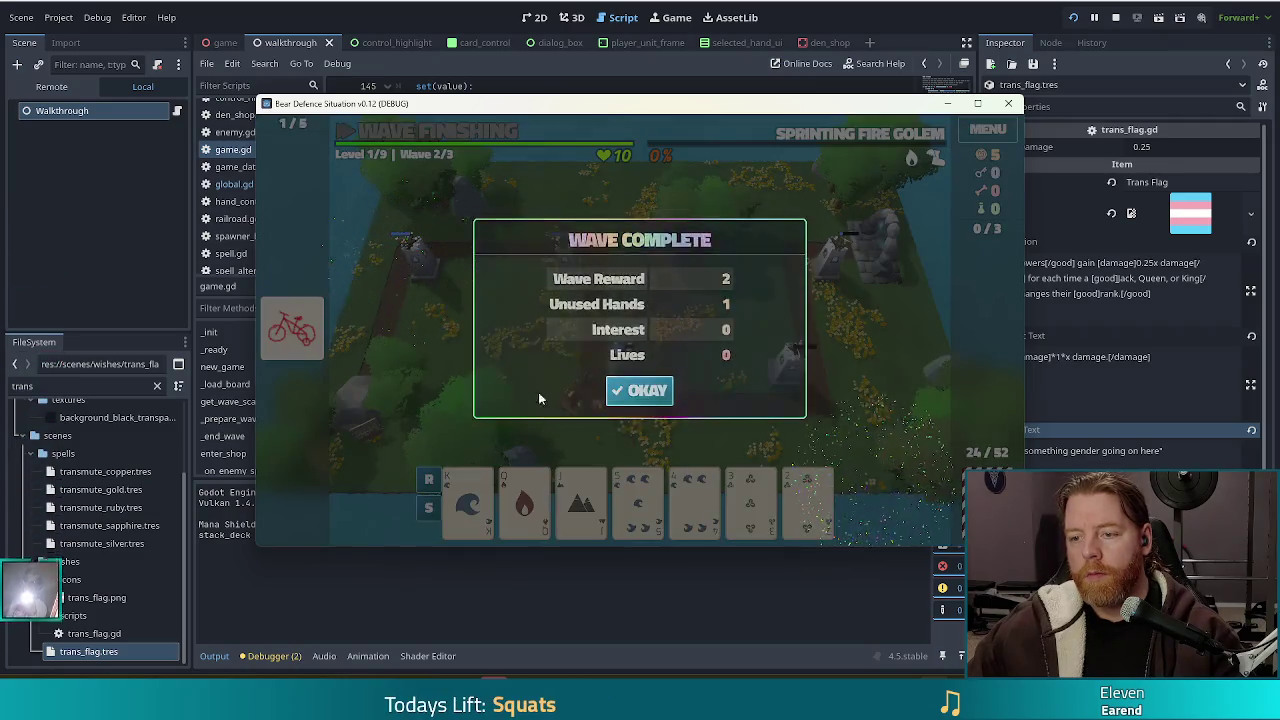
- Close Wave Complete, view the right-hand ballista's stats panel, then launch wave 3
click(640, 390)
click(832, 252)
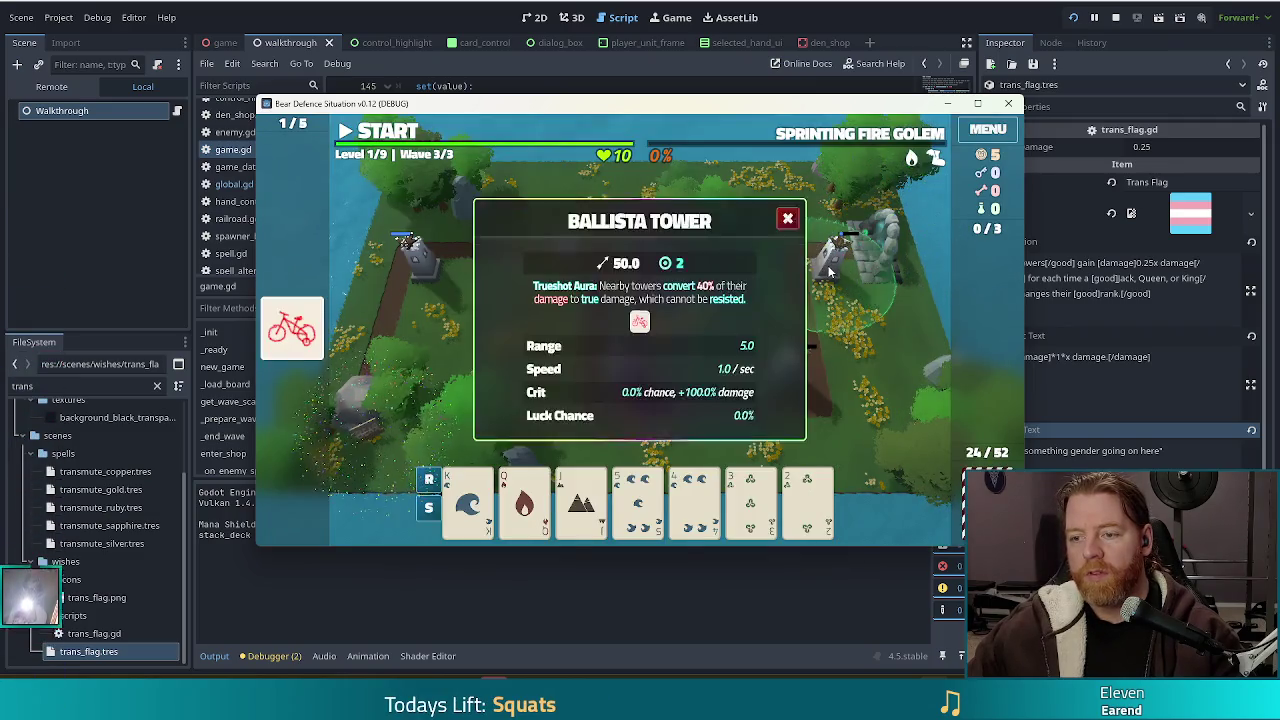
click(788, 228)
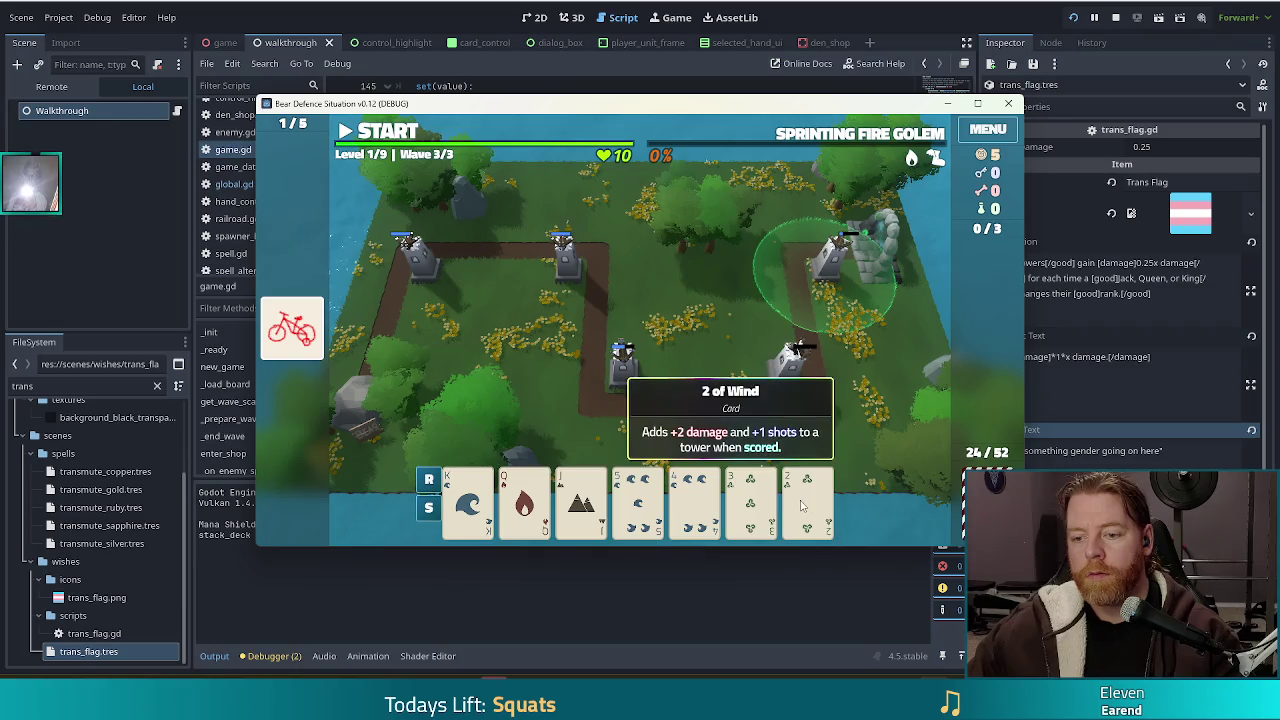
key(space)
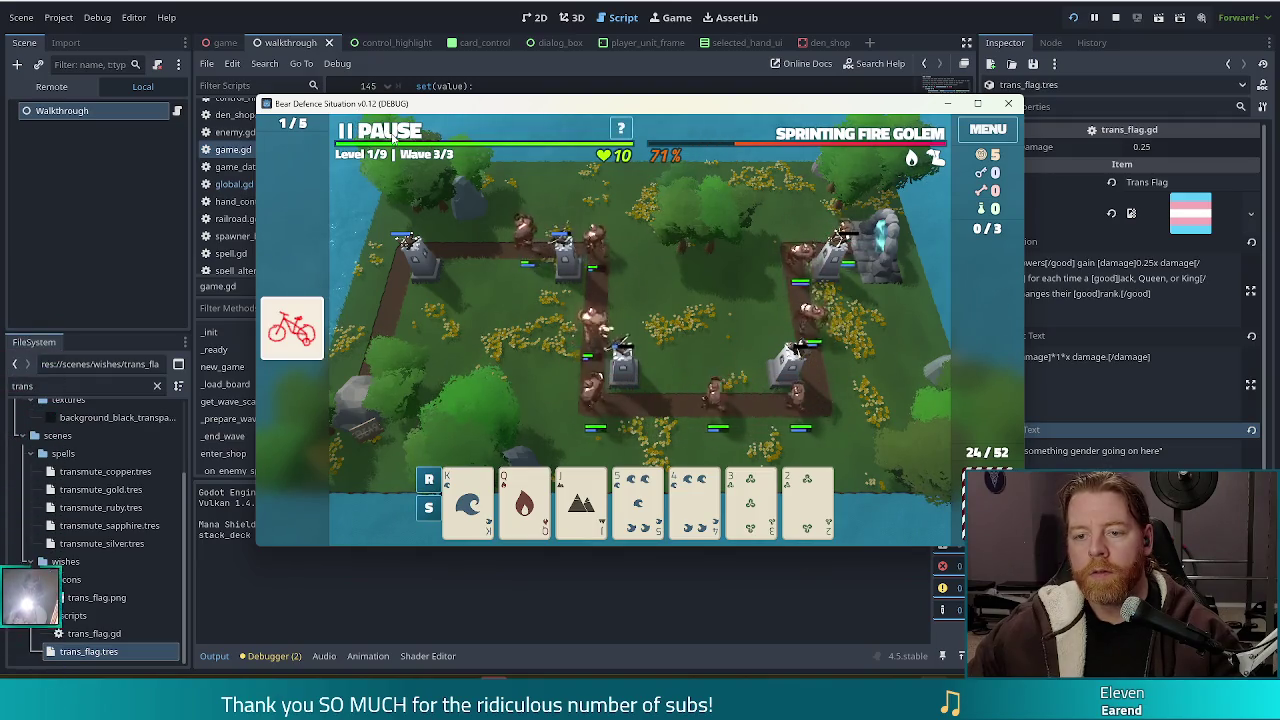
- Pause, discard the 5, and build a ballista from the pair of Kings beside the top-left tower
click(395, 135)
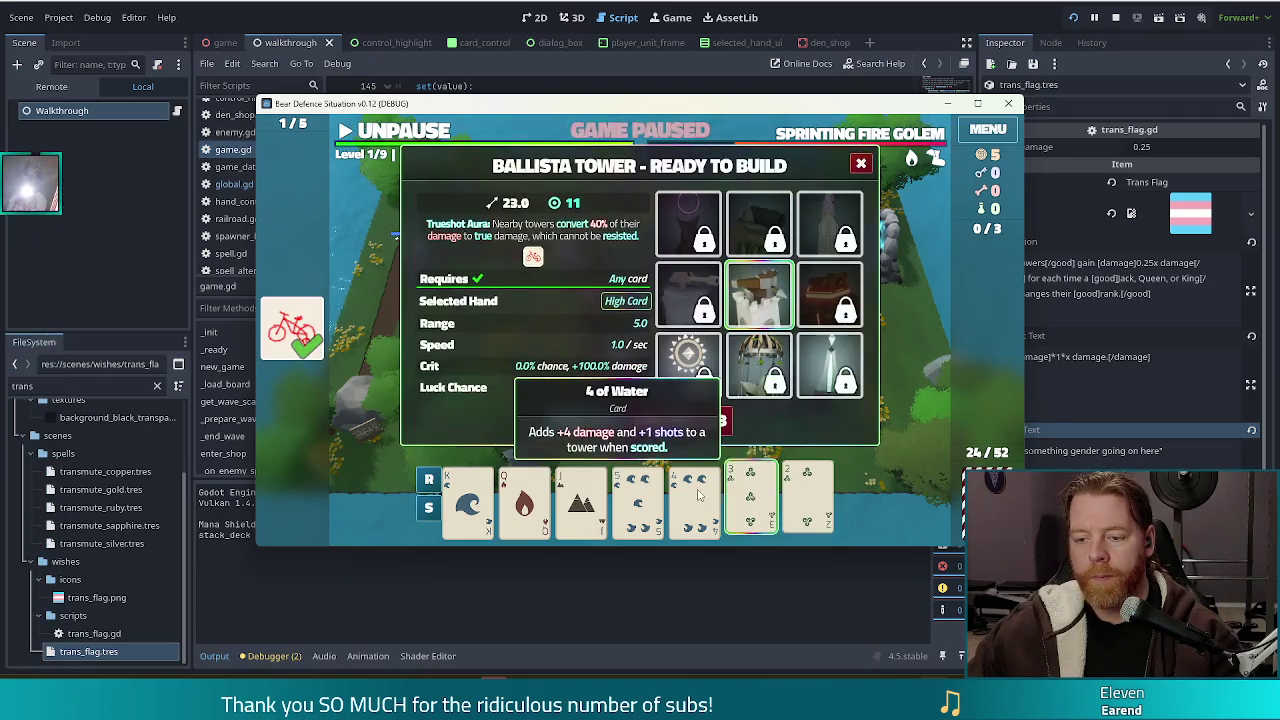
click(638, 500)
click(713, 421)
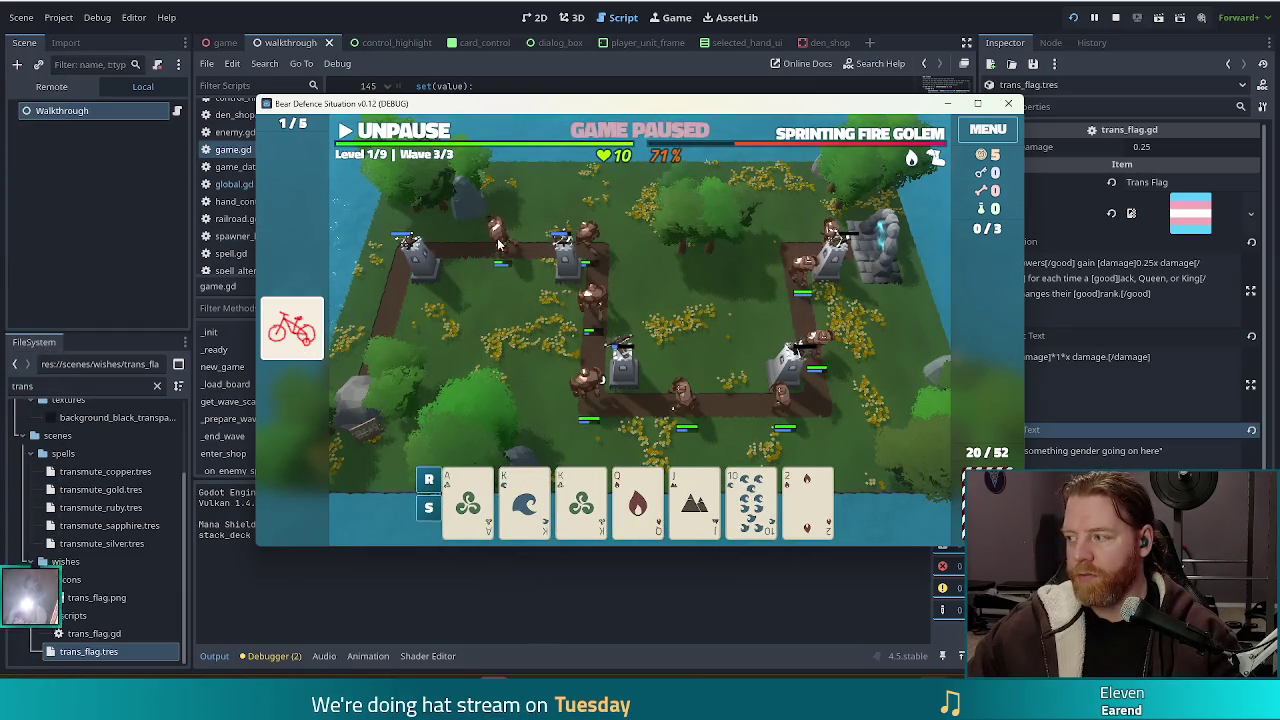
click(524, 500)
click(581, 500)
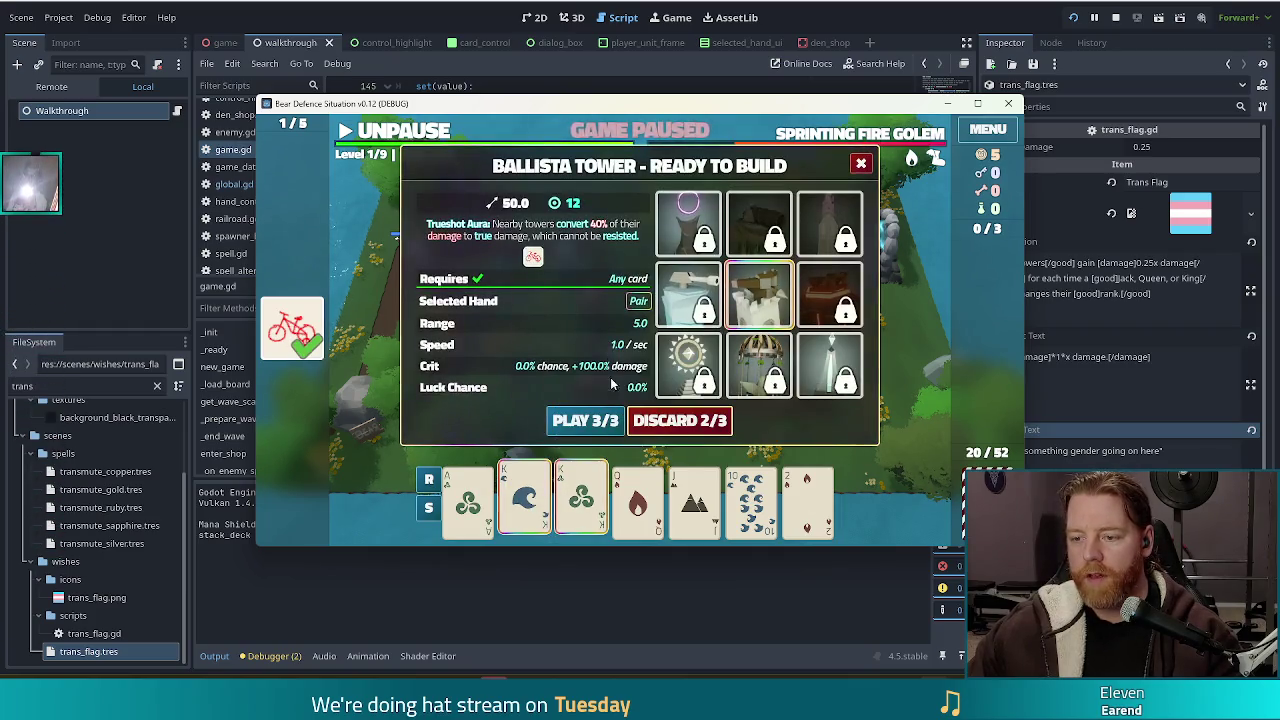
click(598, 424)
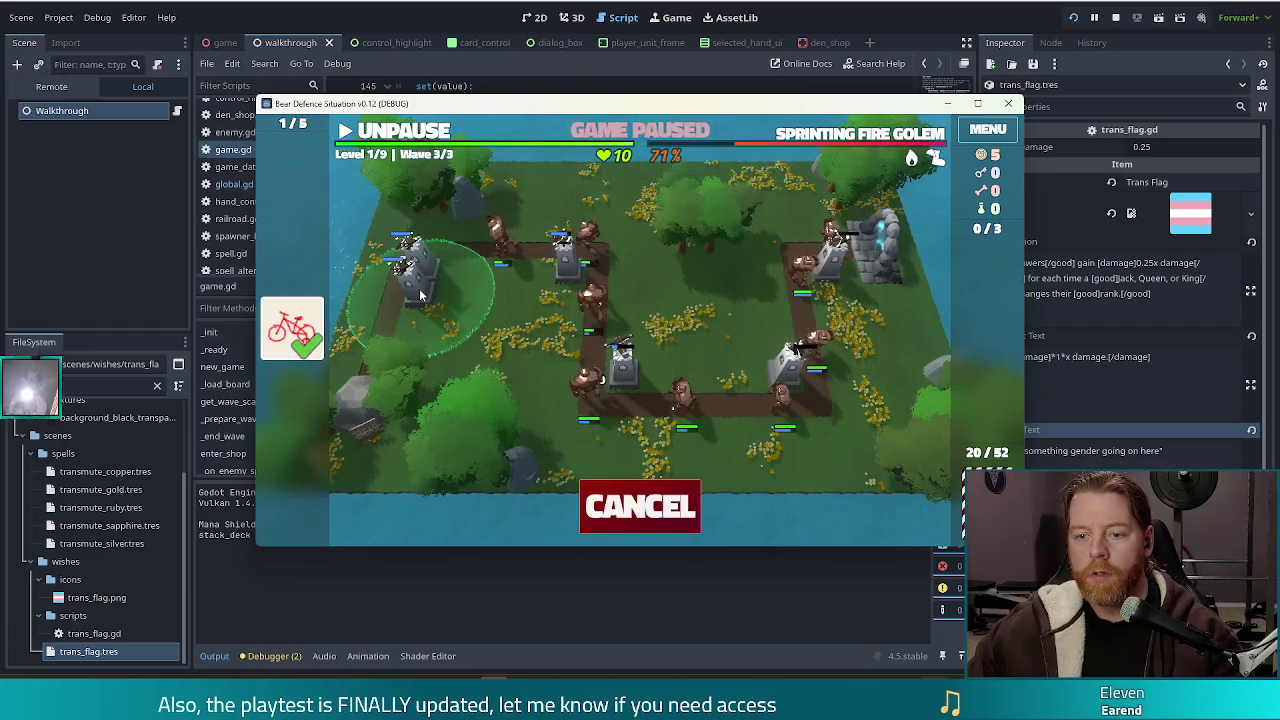
click(419, 288)
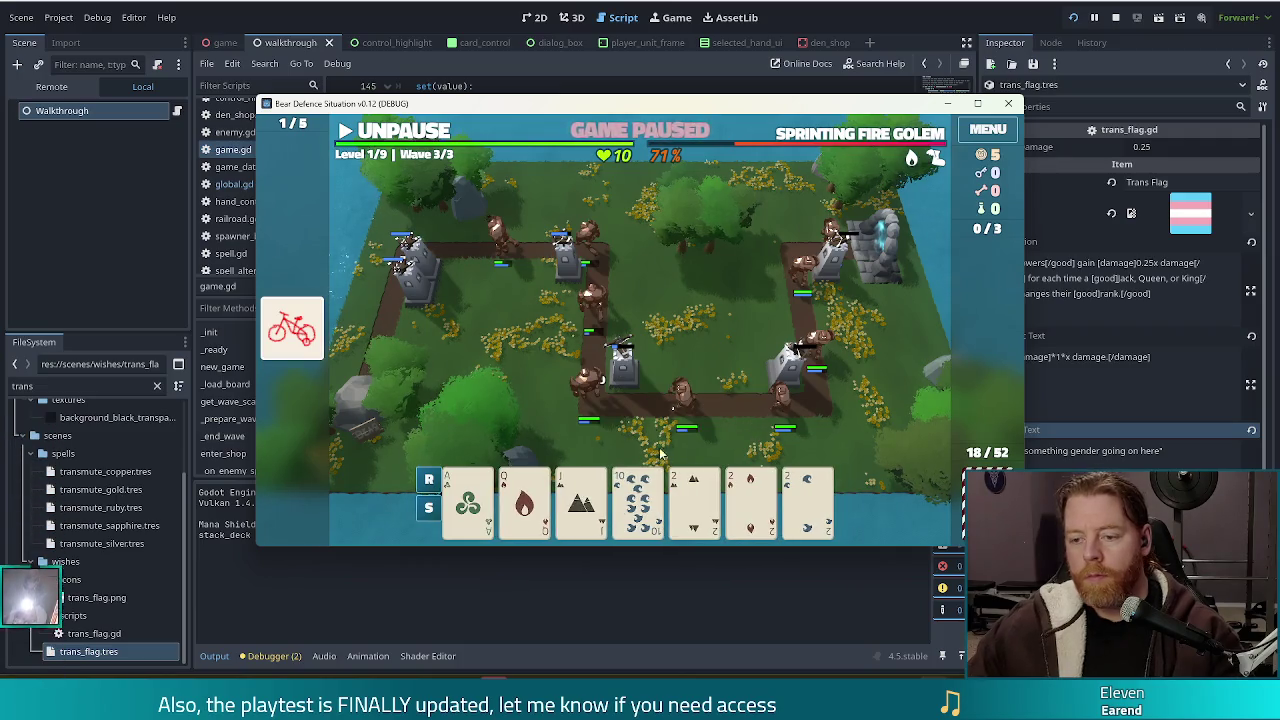
- Build another ballista from the 2 of Earth and 2 of Fire, then unpause the wave
click(694, 500)
click(750, 500)
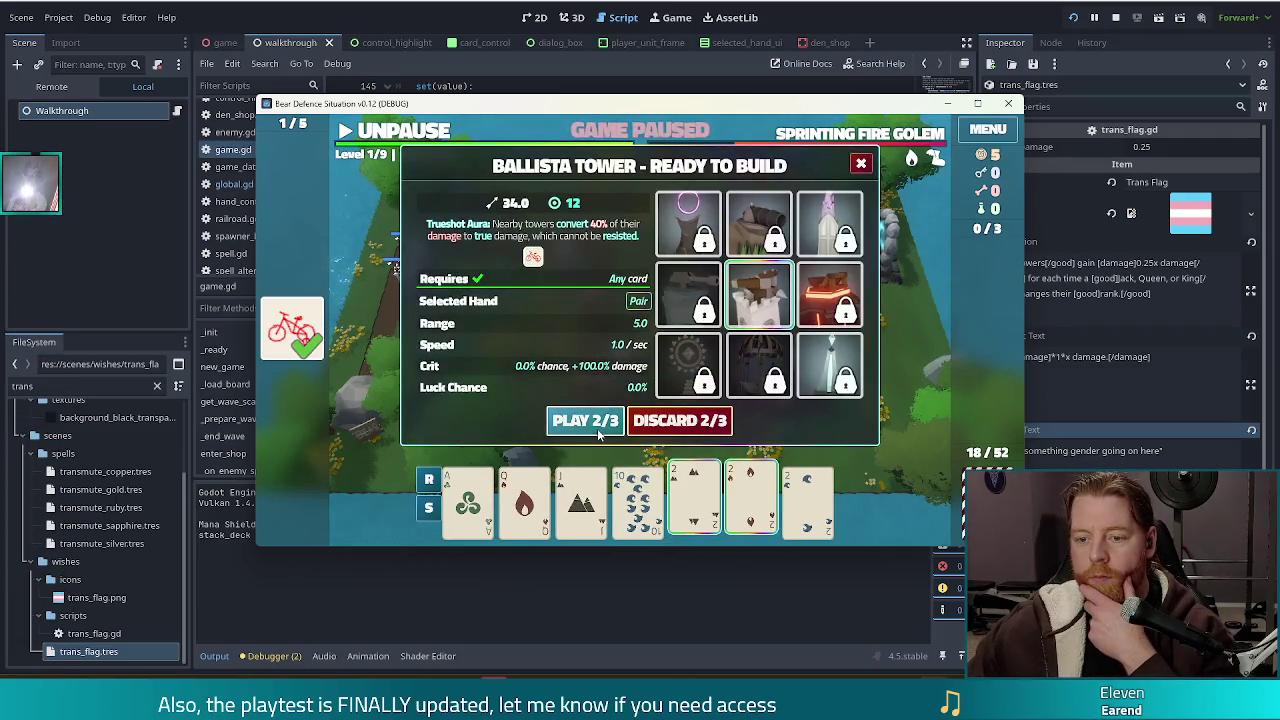
click(598, 424)
click(622, 355)
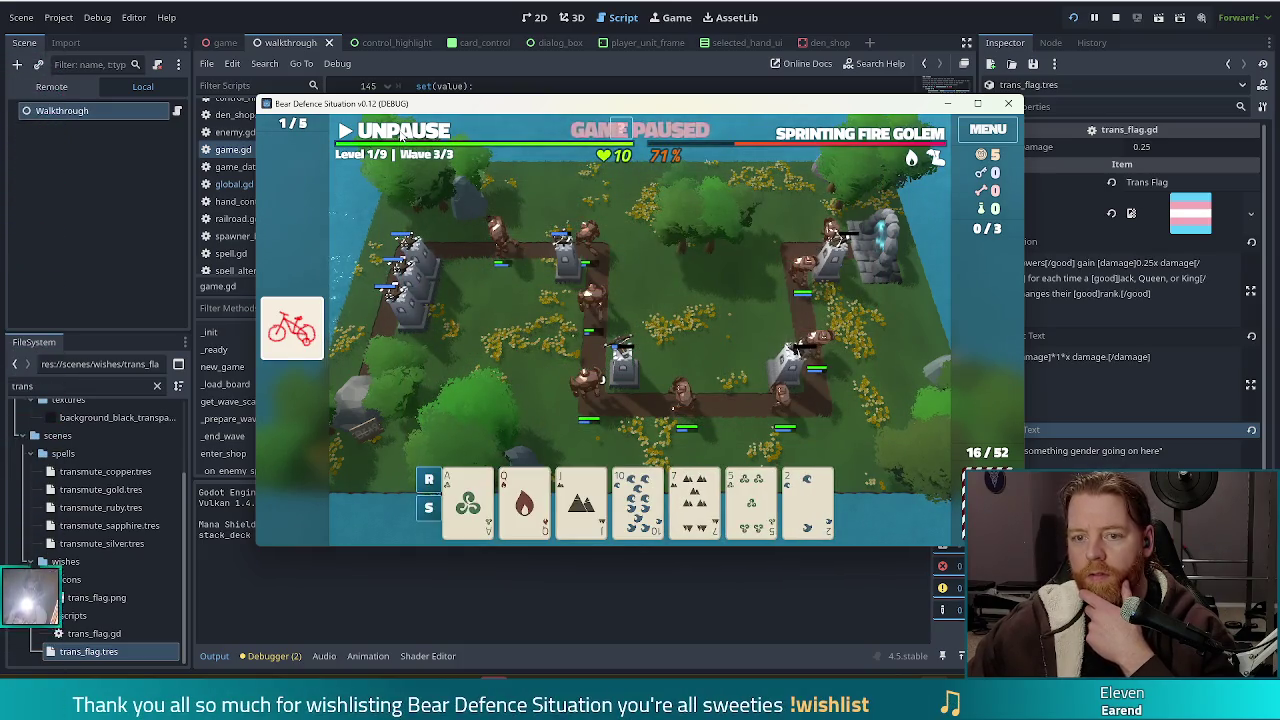
click(401, 136)
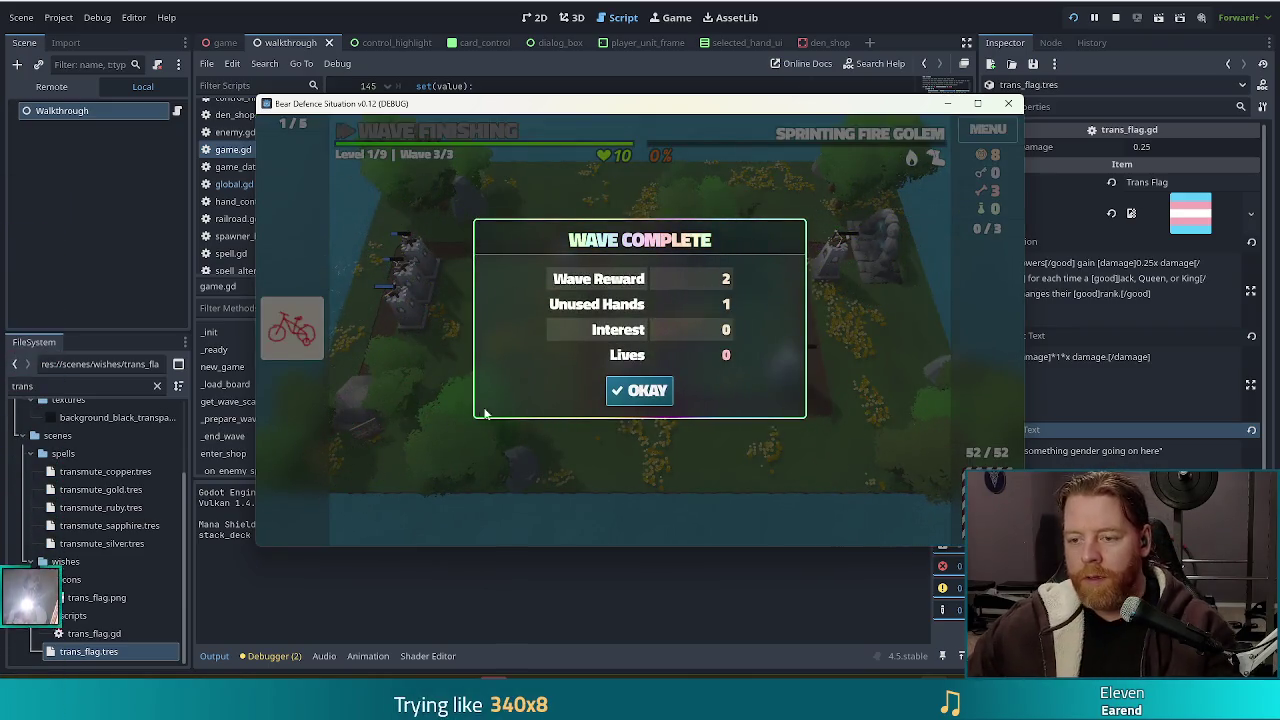
- Close the wave summary and upgrade the Ballista Tower with extra Shots
click(647, 391)
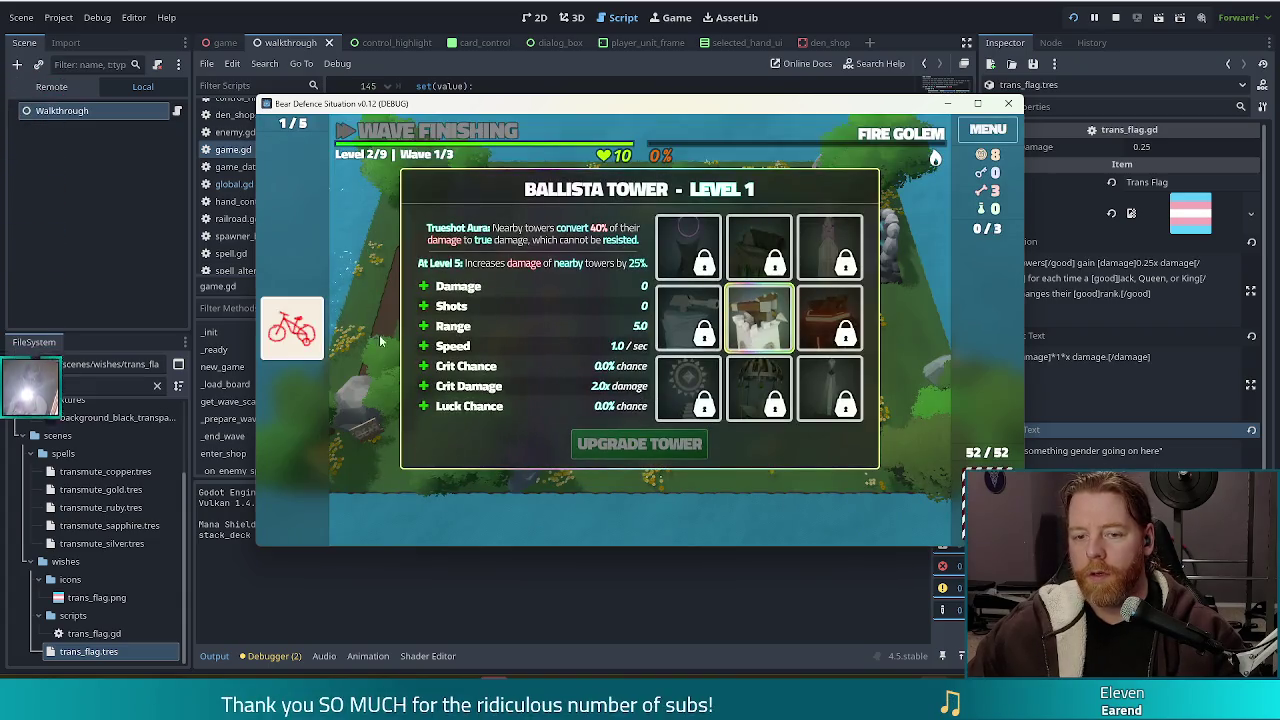
click(591, 311)
click(639, 444)
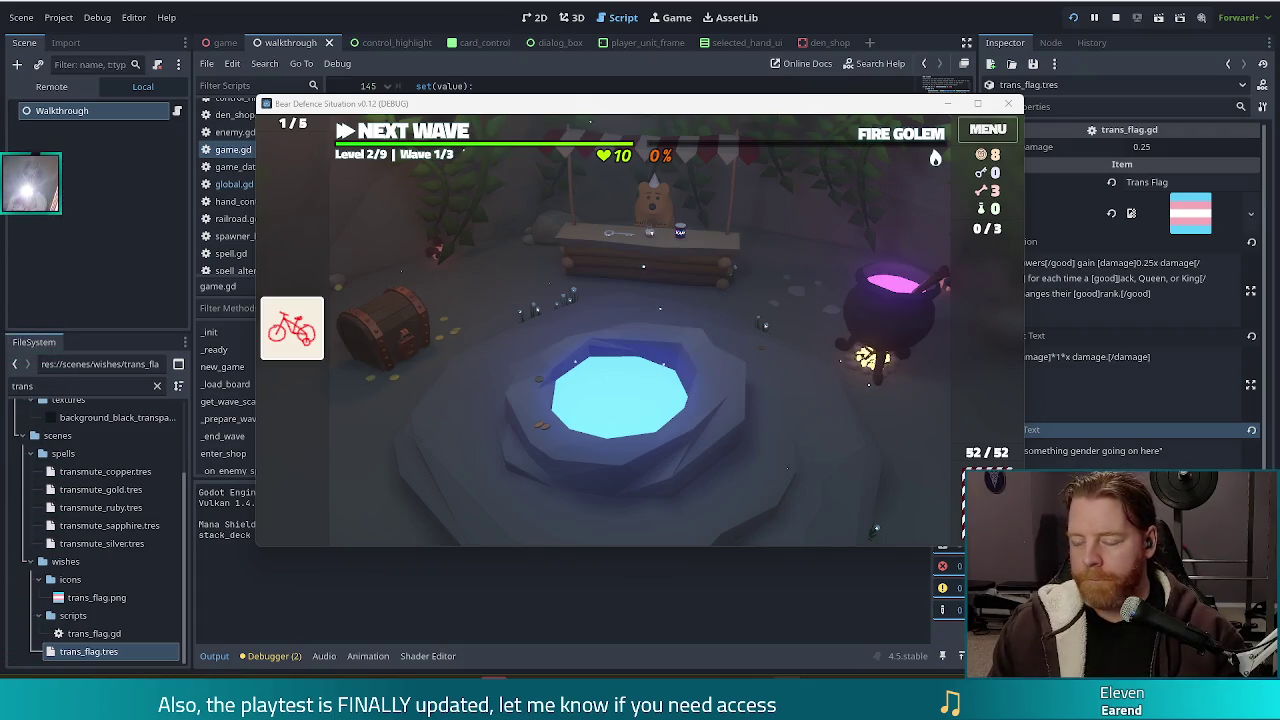
- Move the game window up and relaunch the project from the Godot editor
mouse_move(598, 104)
mouse_down()
mouse_move(565, 100)
mouse_move(562, 86)
mouse_move(600, 98)
mouse_up()
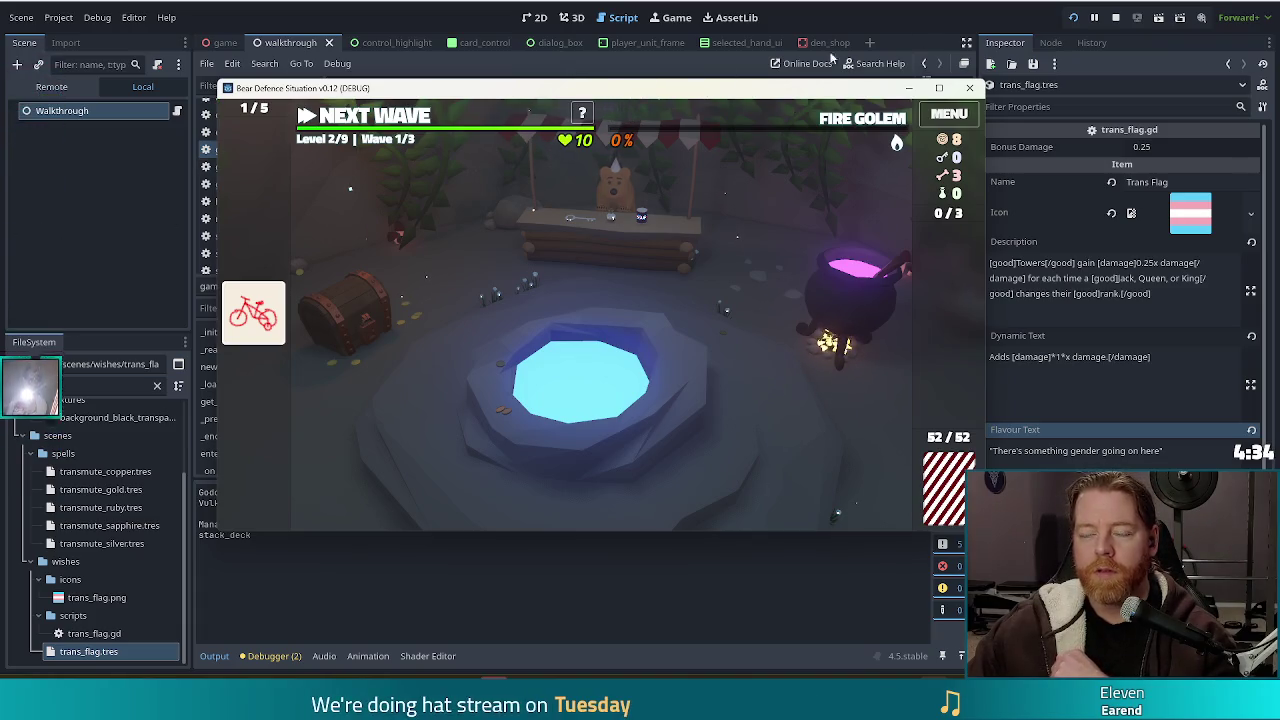
click(1072, 20)
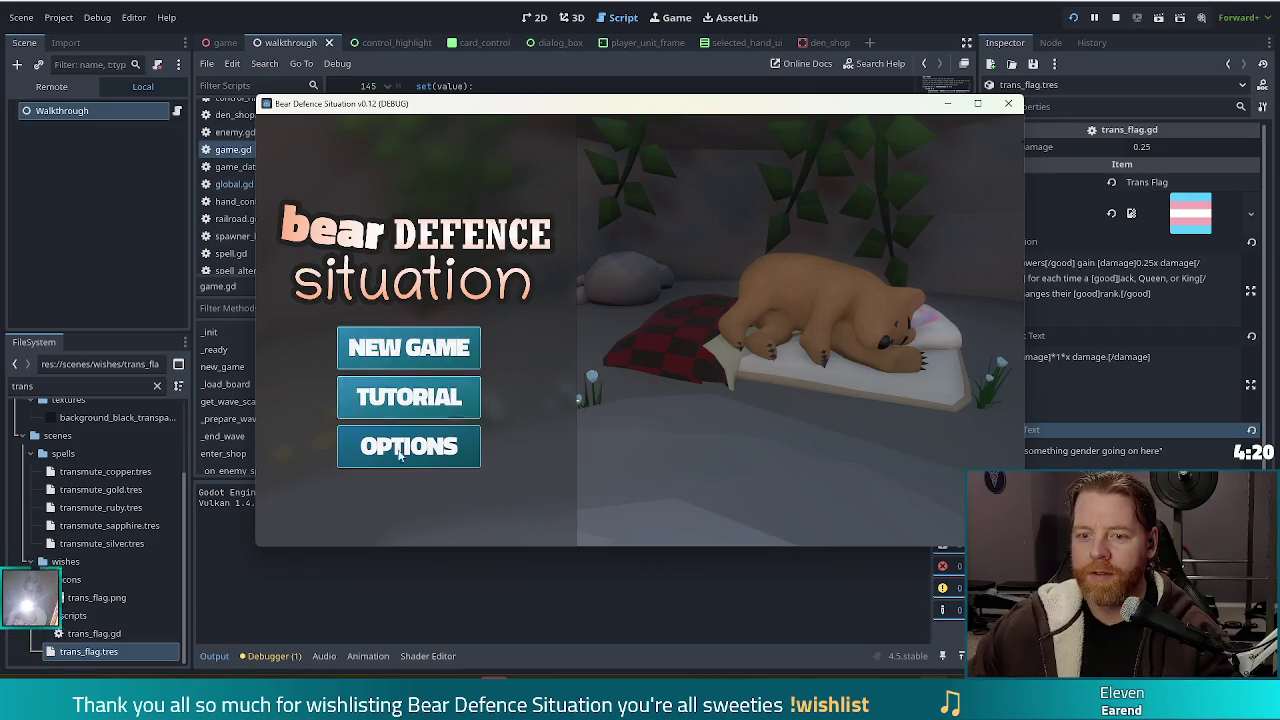
- Start a new game, buy the key, and discard a Fire card to redraw the hand
click(417, 346)
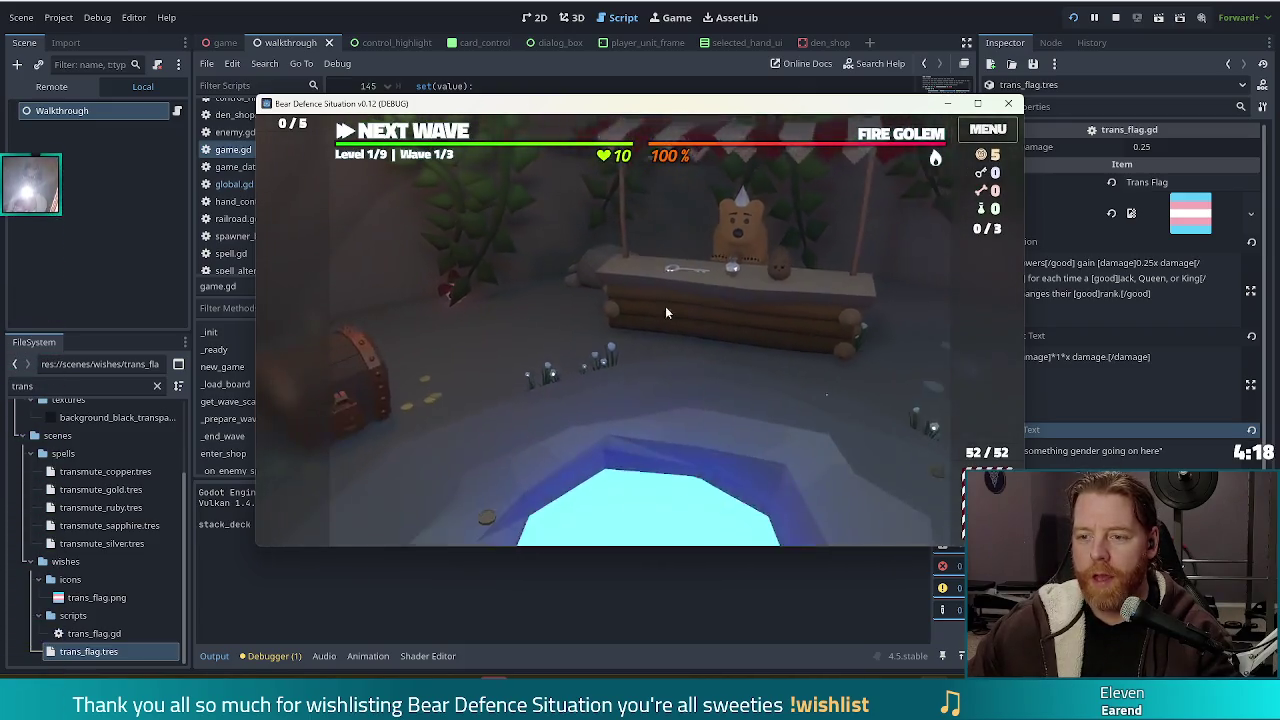
click(660, 288)
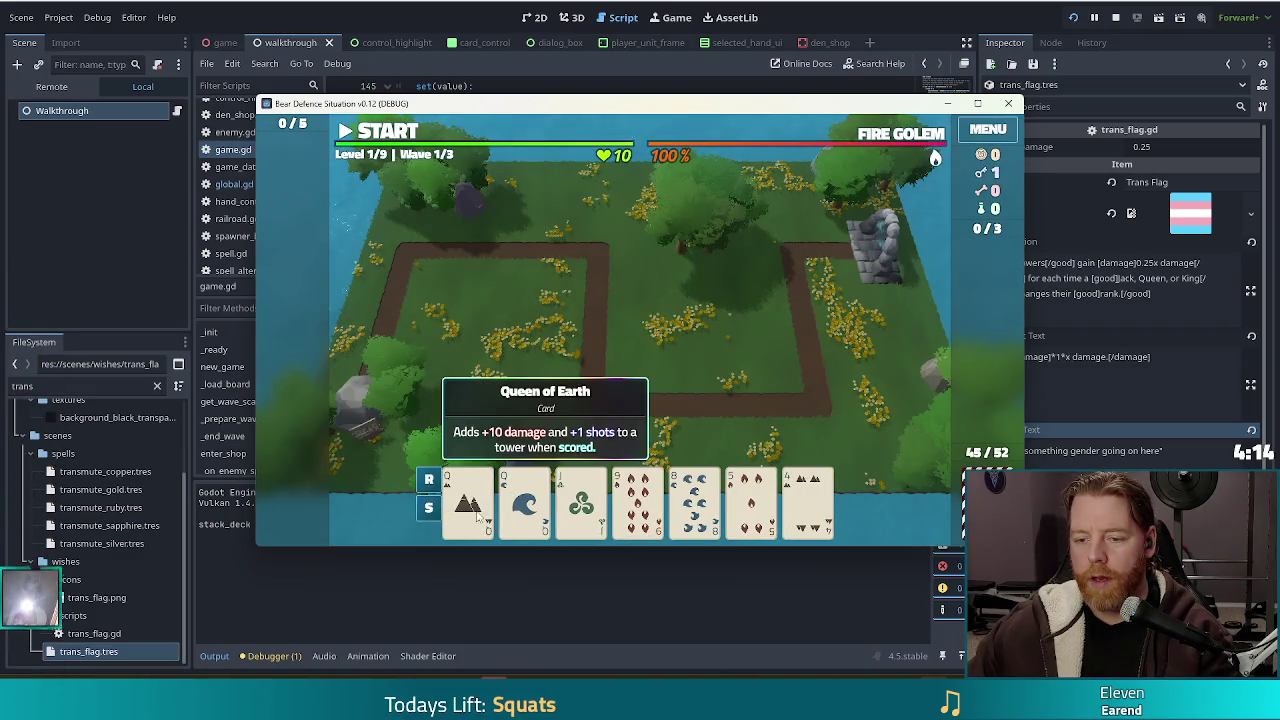
click(468, 500)
click(468, 500)
click(502, 508)
click(502, 508)
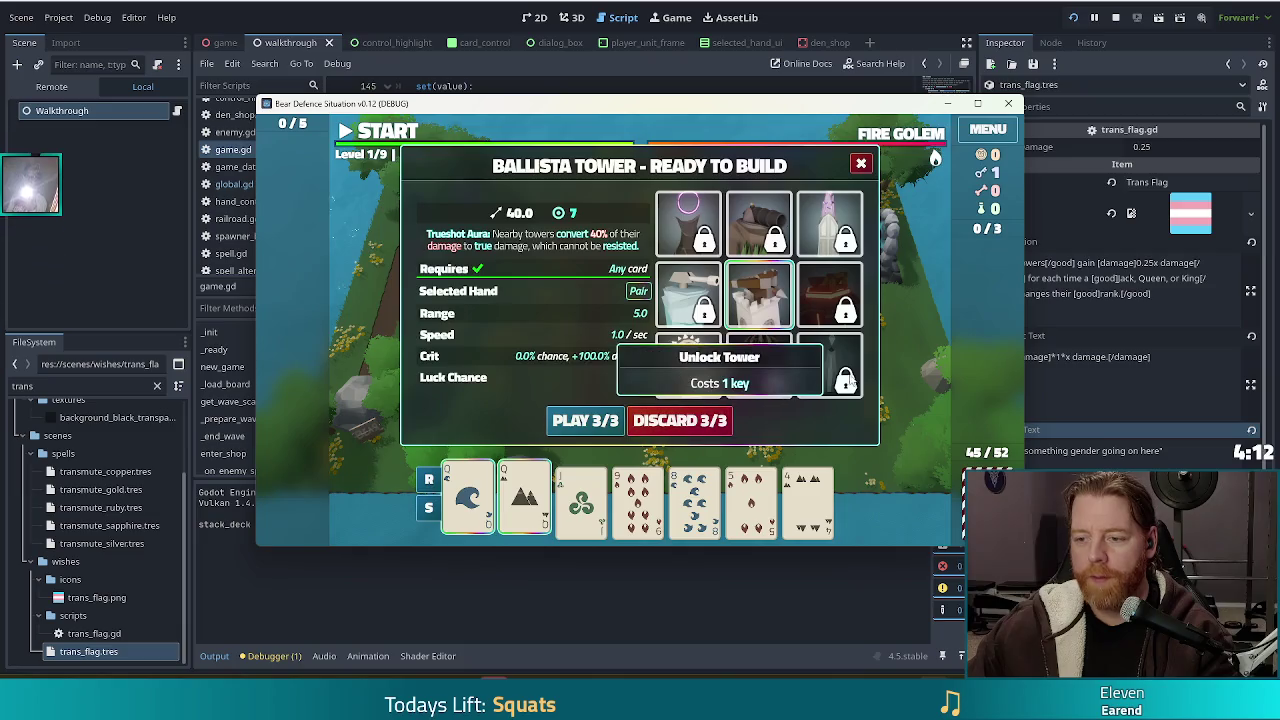
click(830, 225)
click(524, 500)
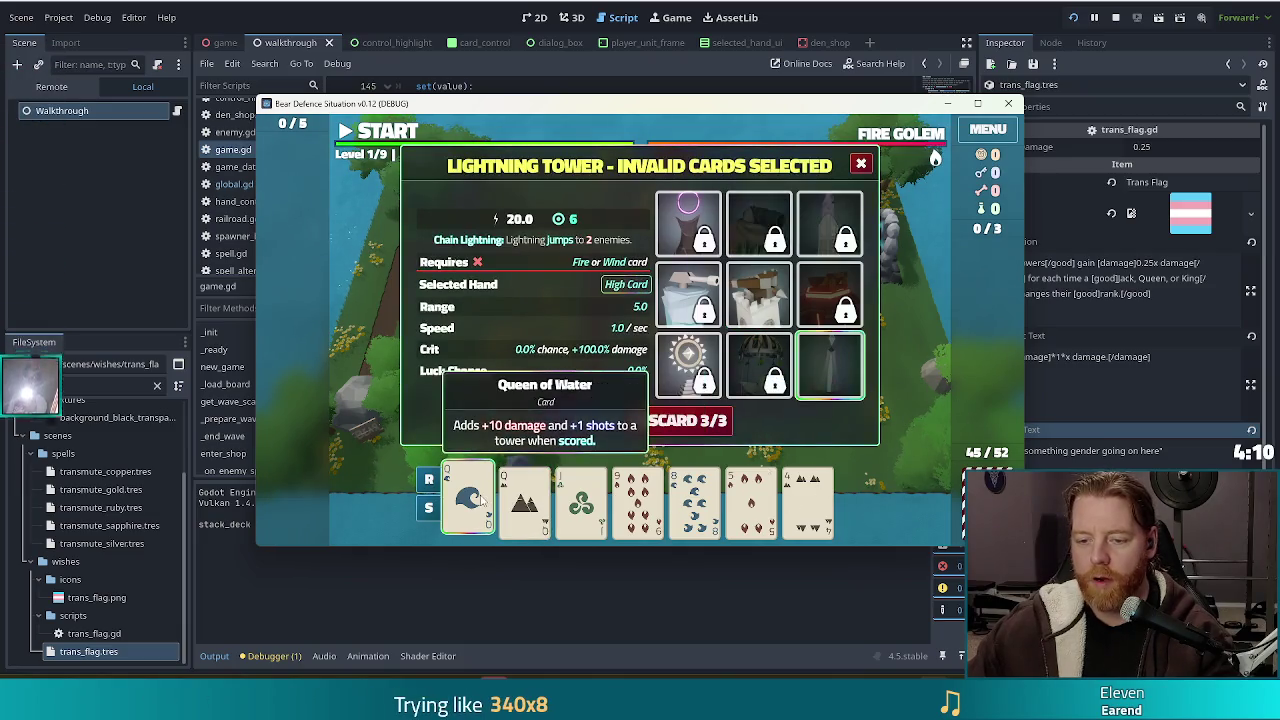
click(468, 500)
click(752, 505)
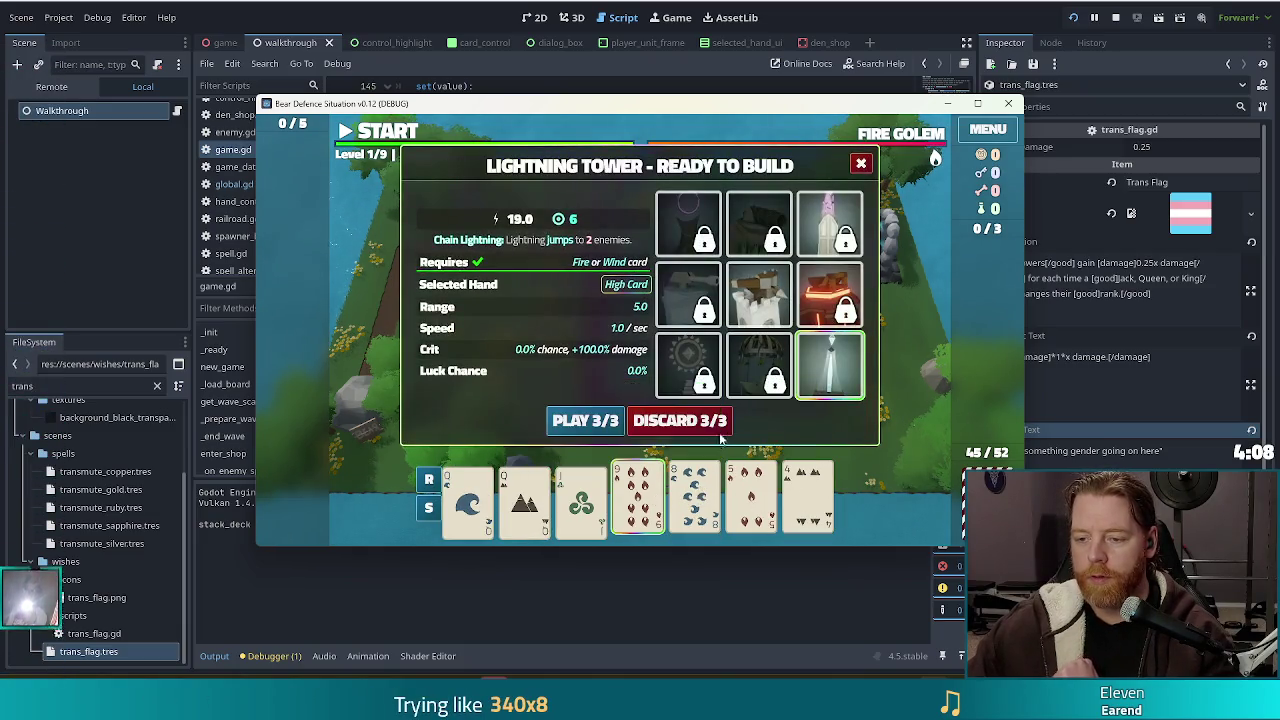
click(728, 424)
- Sort the hand by rank, discard the 7 of Fire, and select Wind cards for a Lightning Tower
click(654, 505)
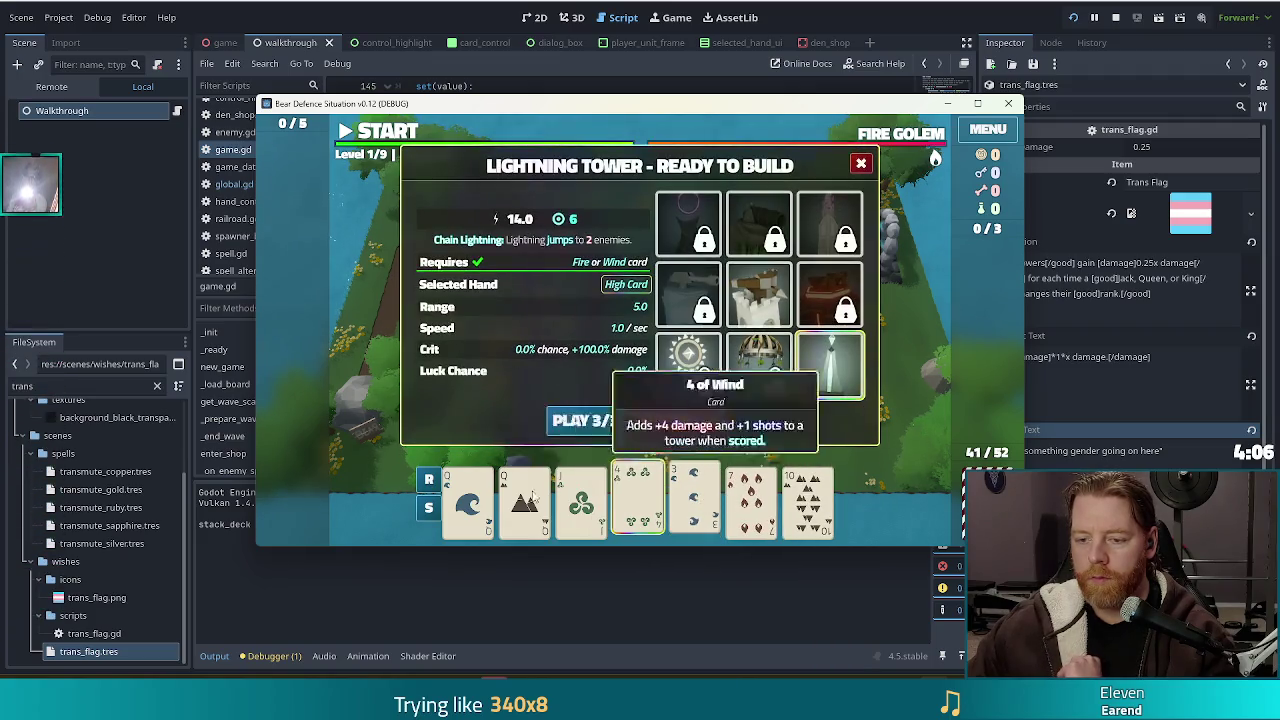
click(430, 480)
click(752, 500)
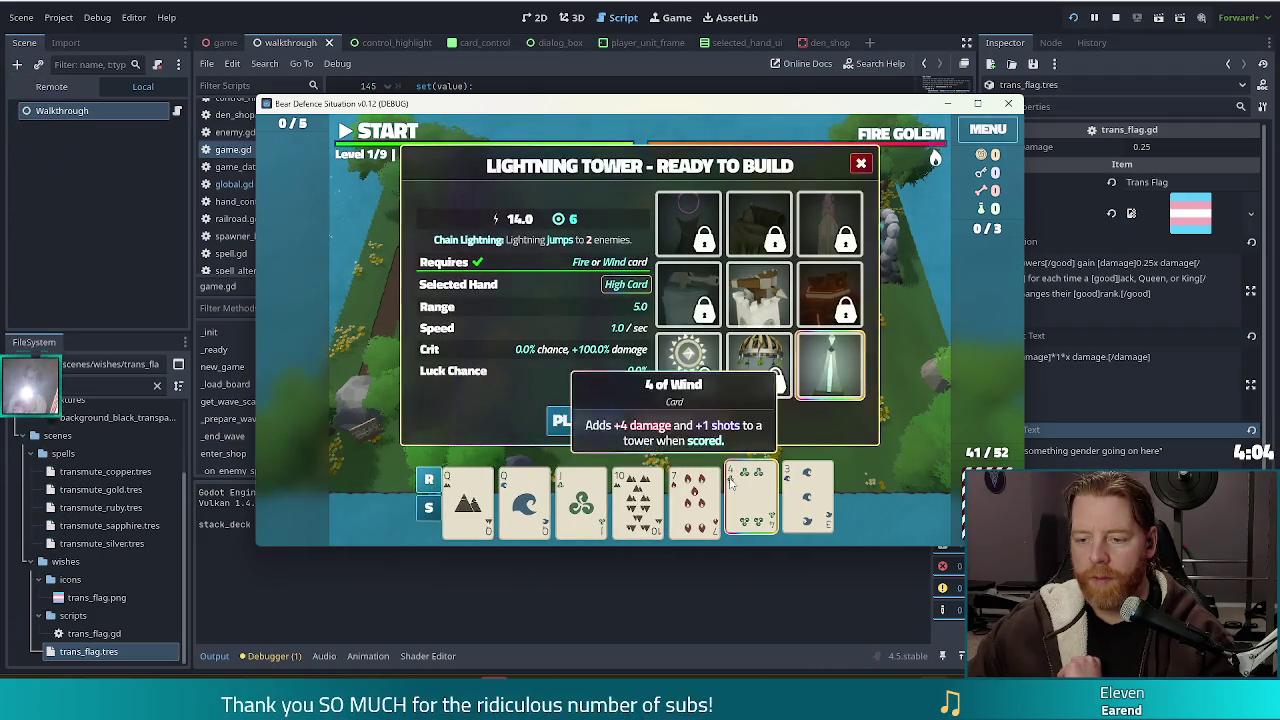
click(695, 500)
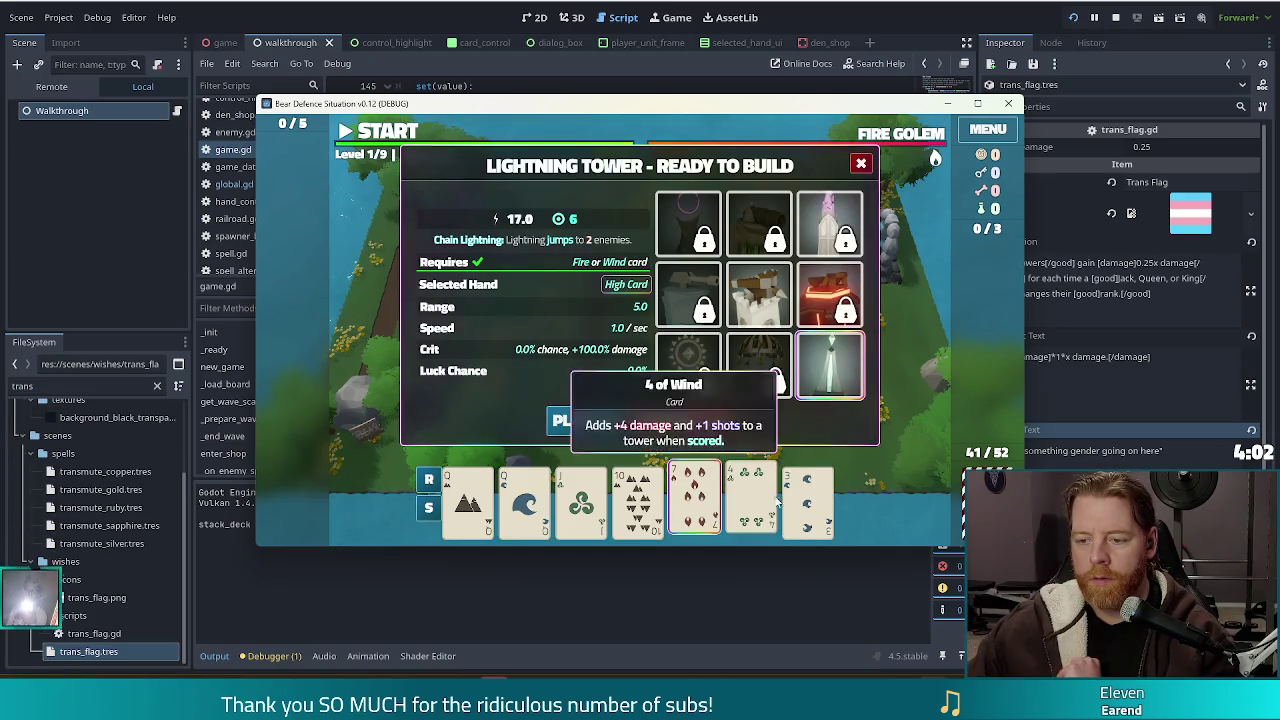
click(710, 423)
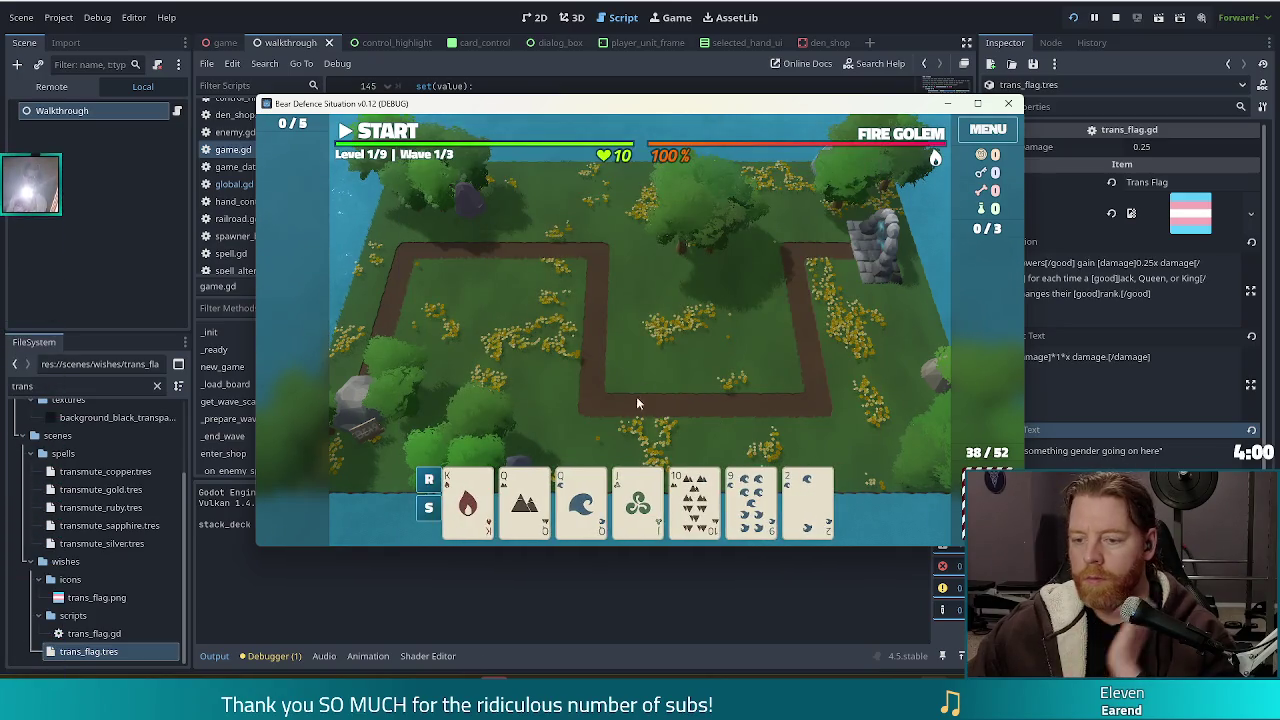
click(808, 500)
click(750, 500)
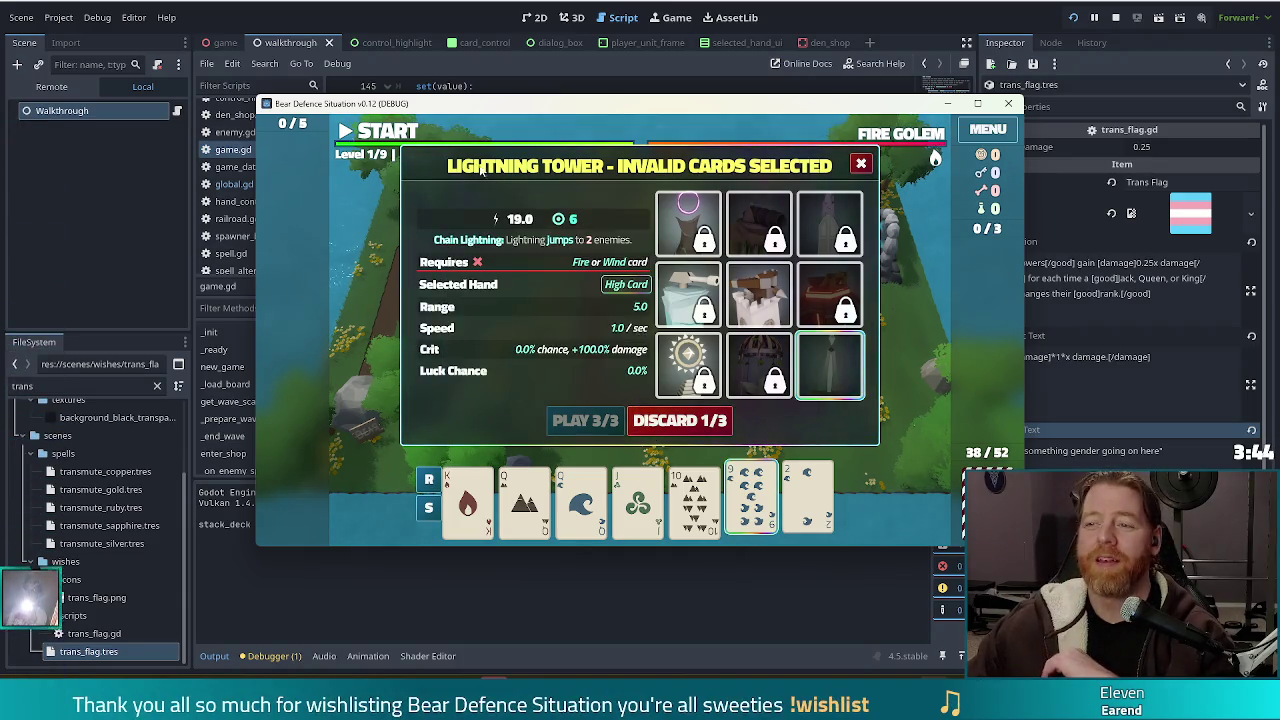
- Stop the game, hide ControlHighlight in the game scene's 2D view, save, and rerun it
click(1115, 17)
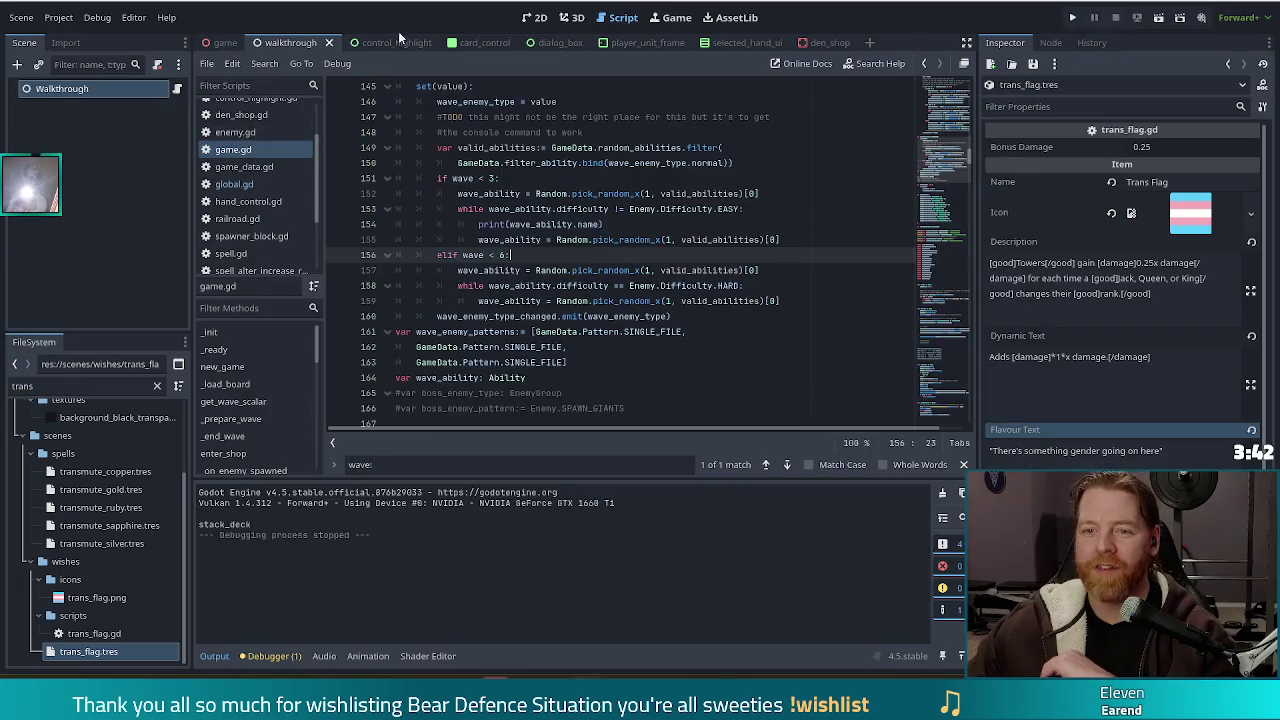
click(224, 42)
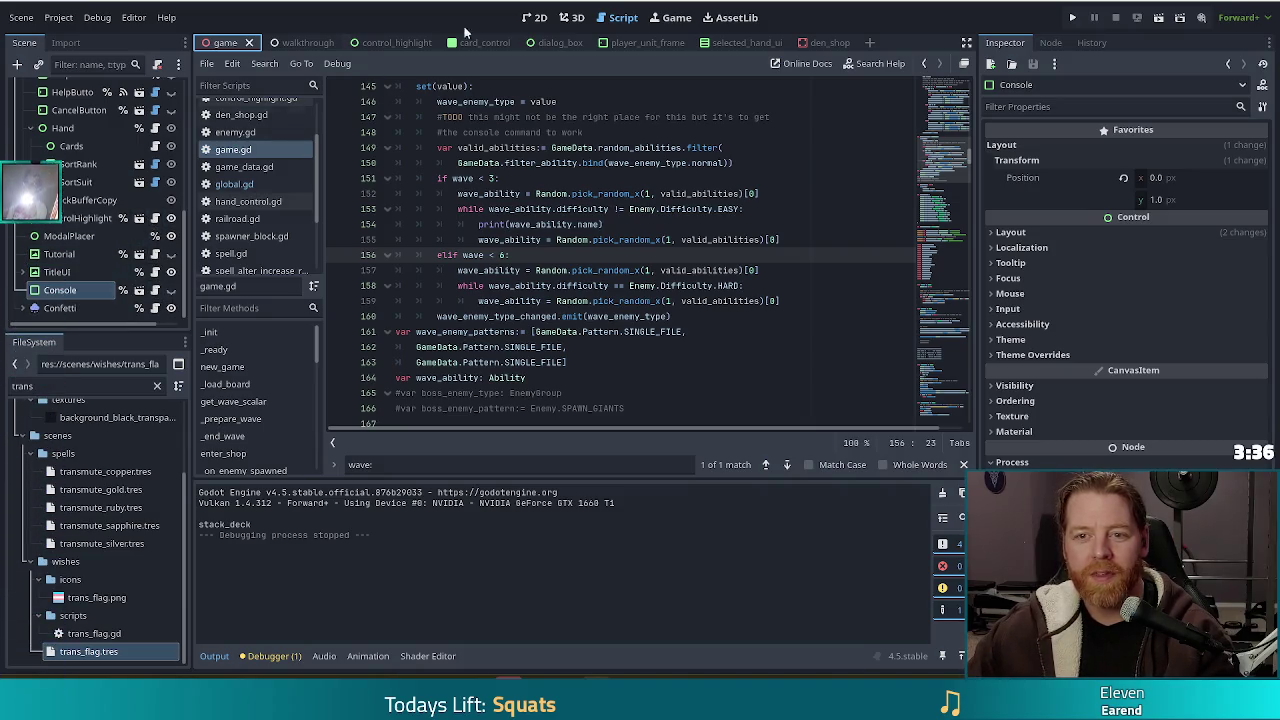
click(538, 18)
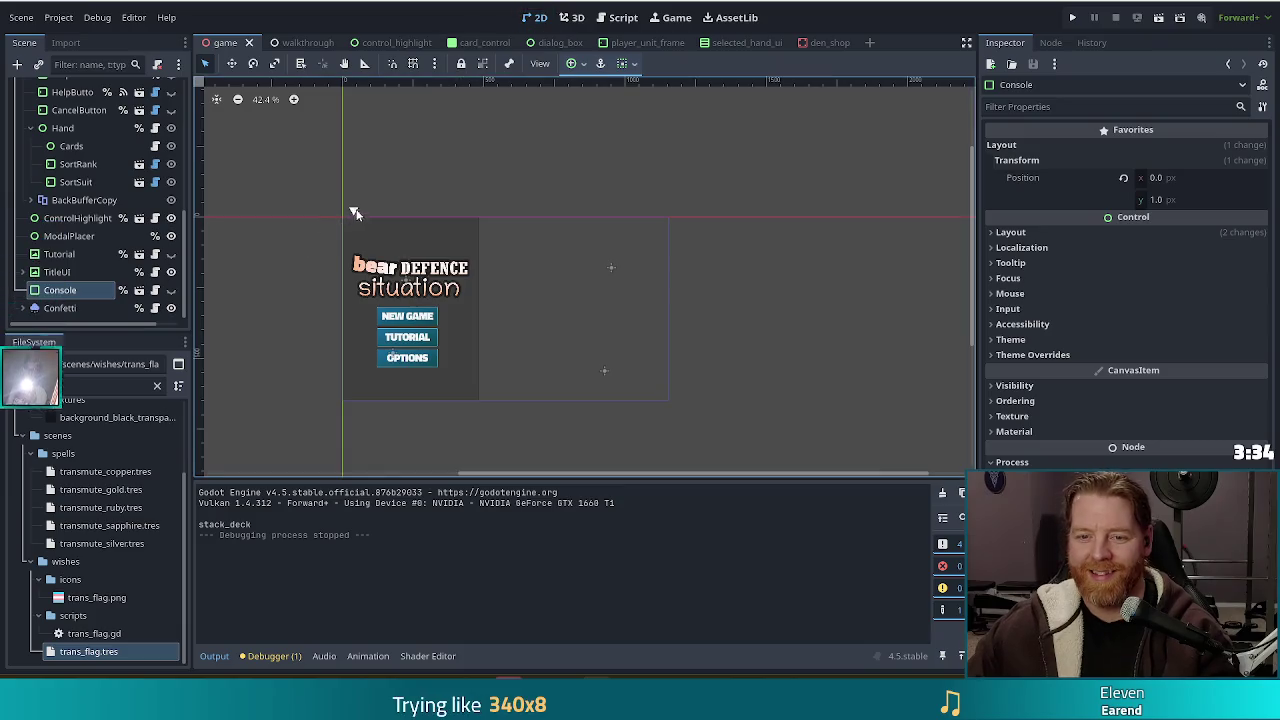
click(171, 219)
key(ctrl+s)
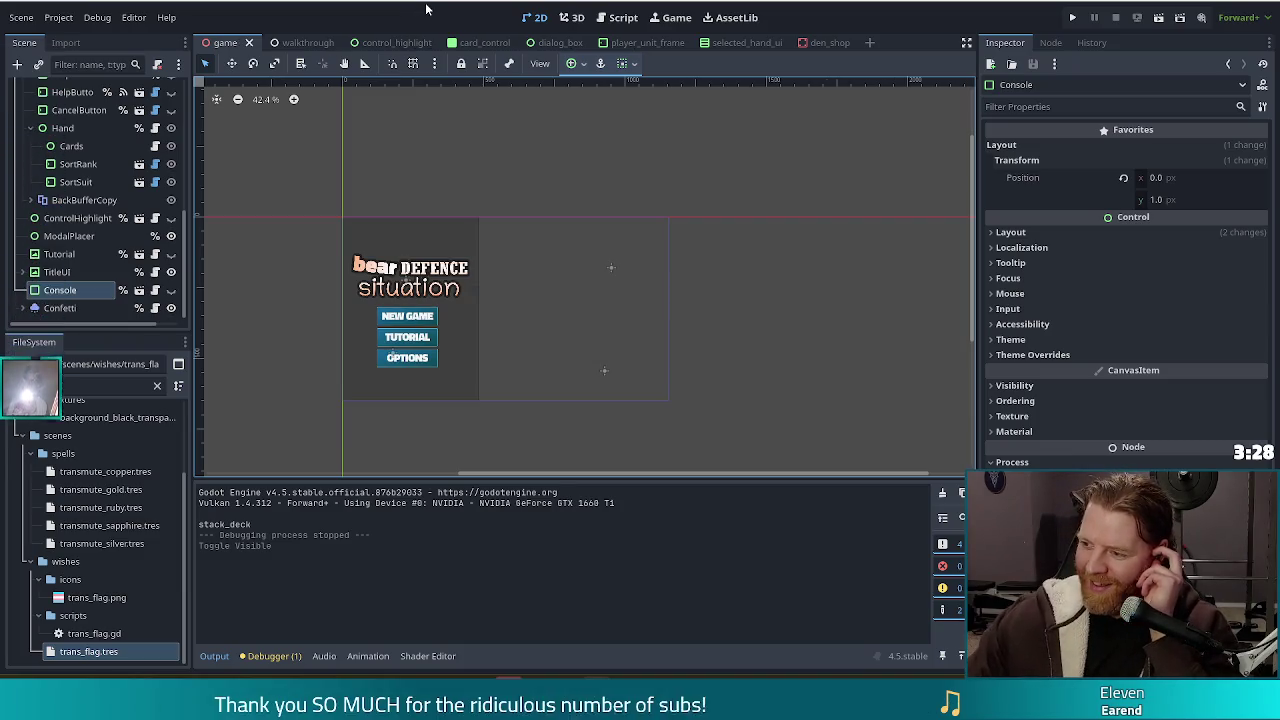
click(1071, 18)
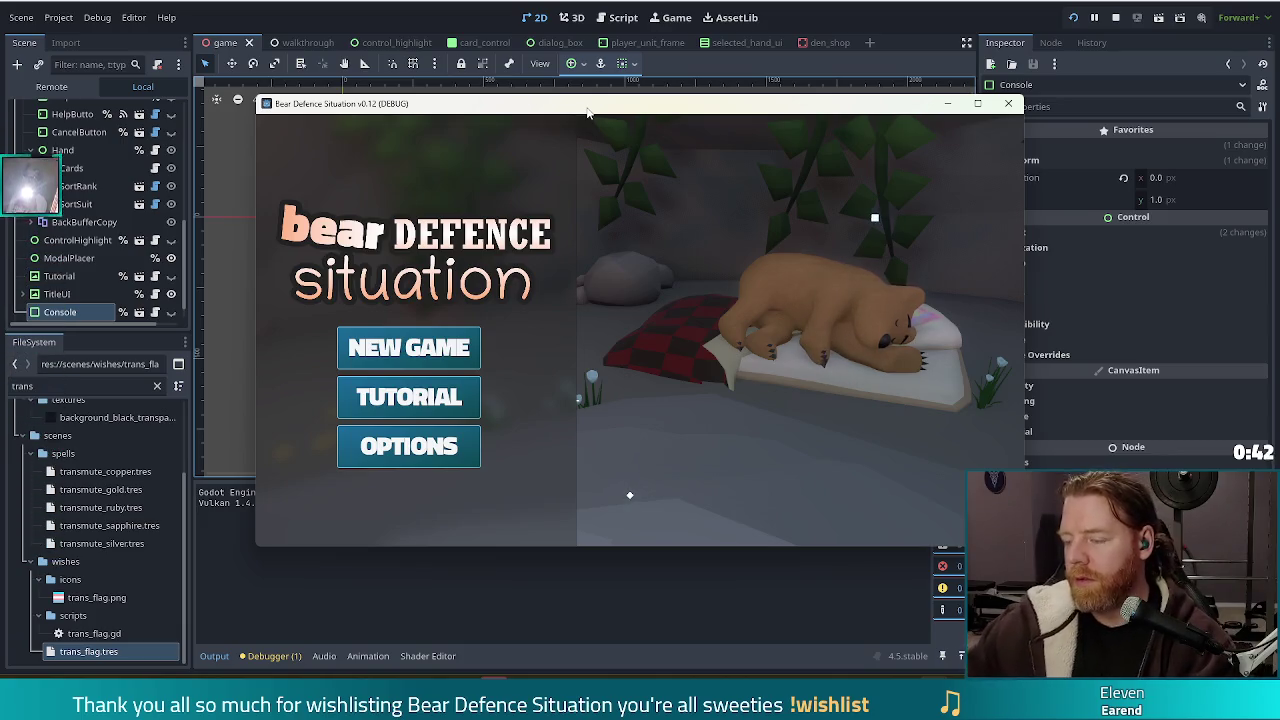
drag(619, 112, 568, 107)
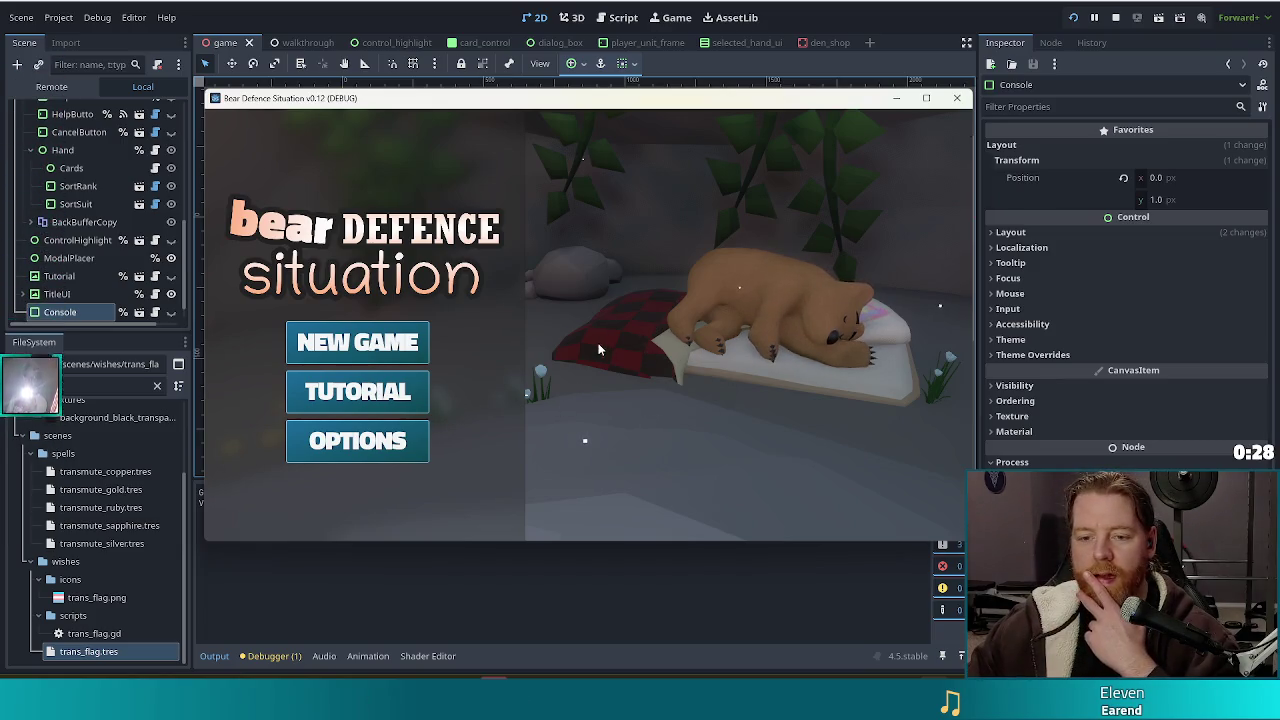
click(350, 345)
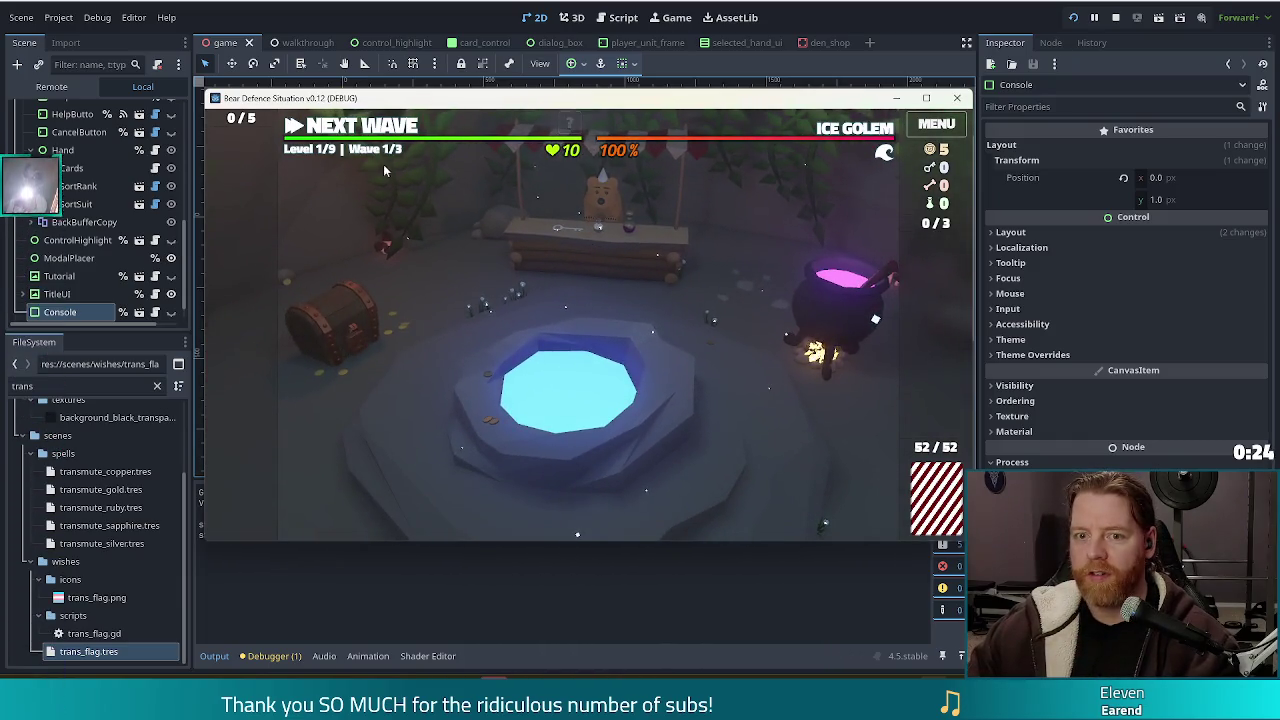
key(F8)
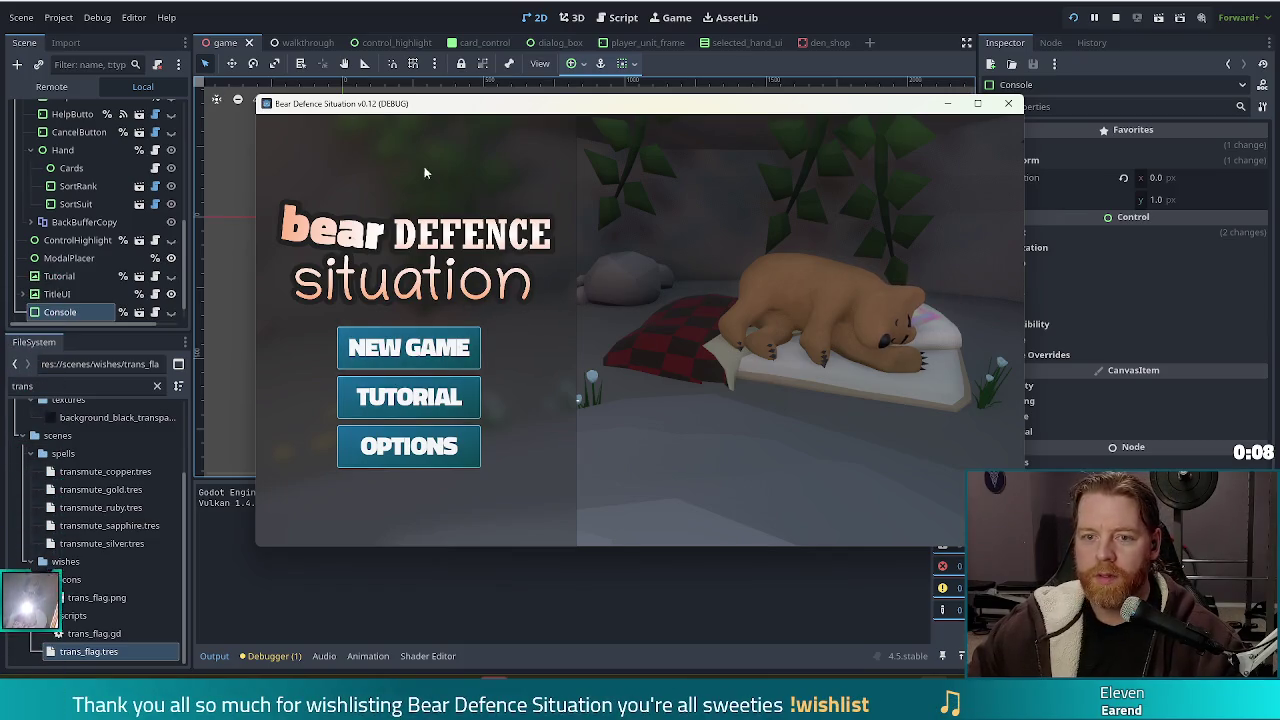
- Start a new run, buy the 5-gold Key at the shop counter, and proceed to the level map
click(423, 355)
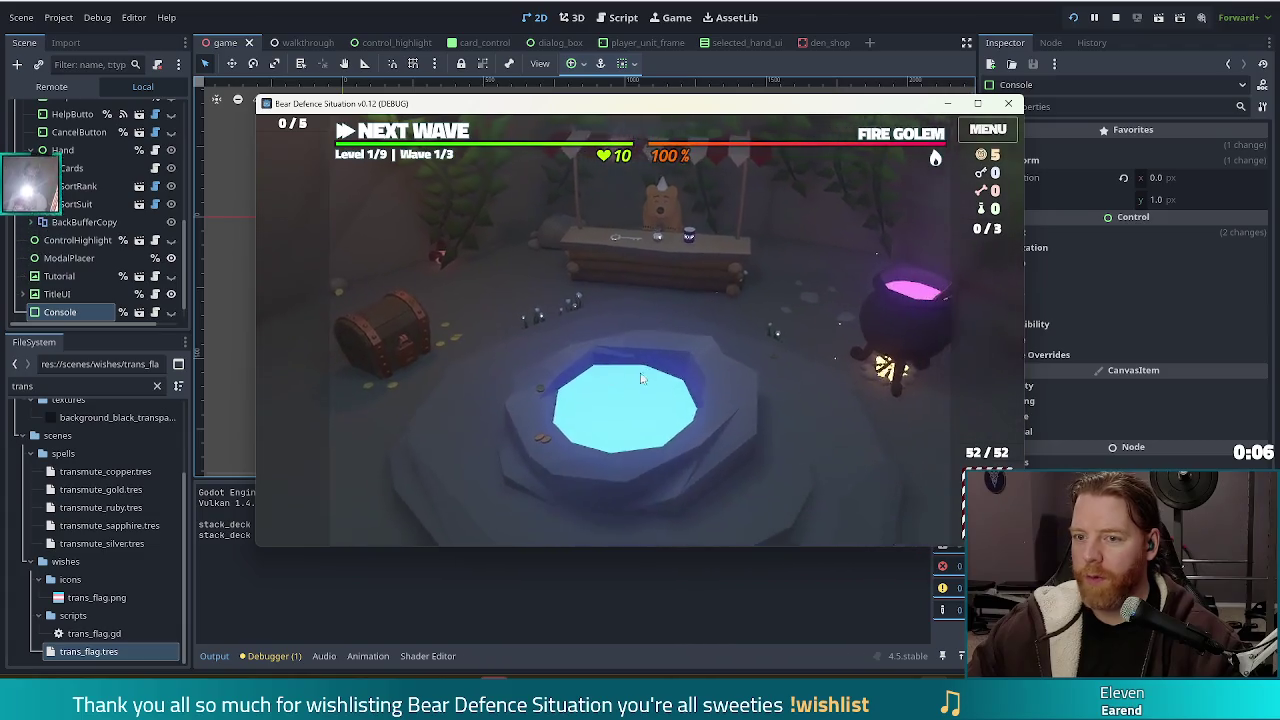
click(620, 263)
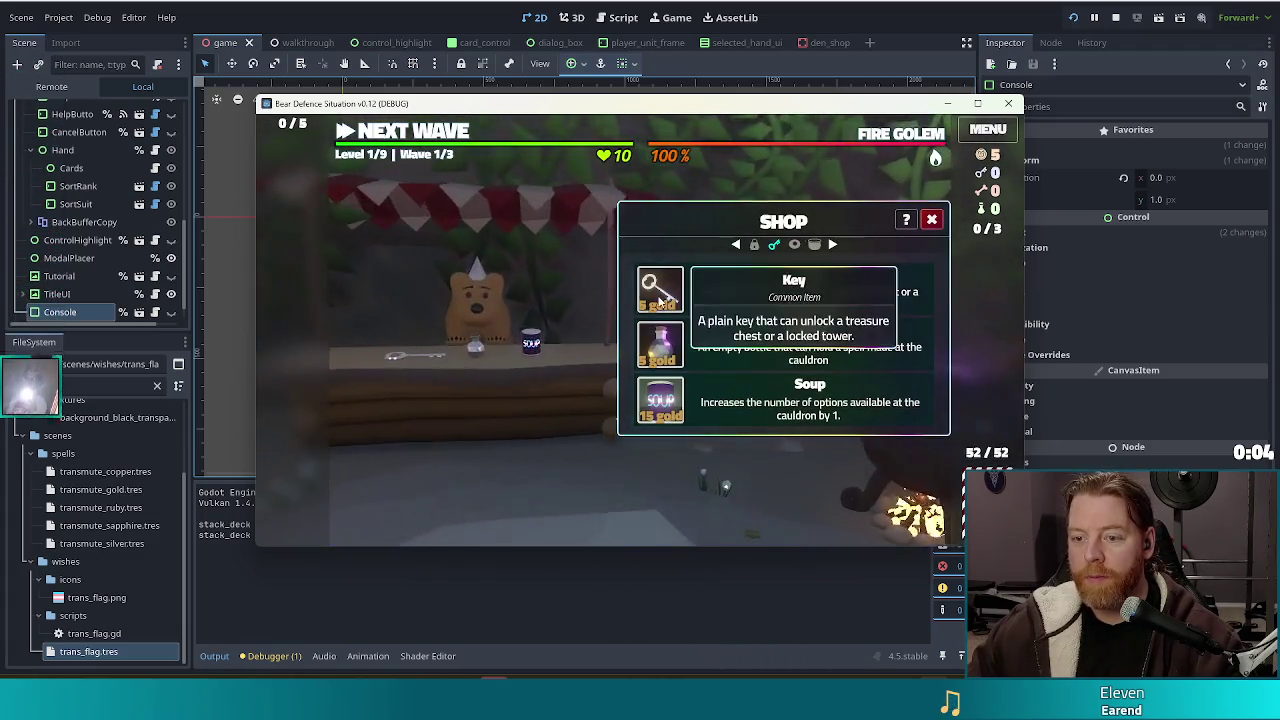
click(660, 289)
click(932, 220)
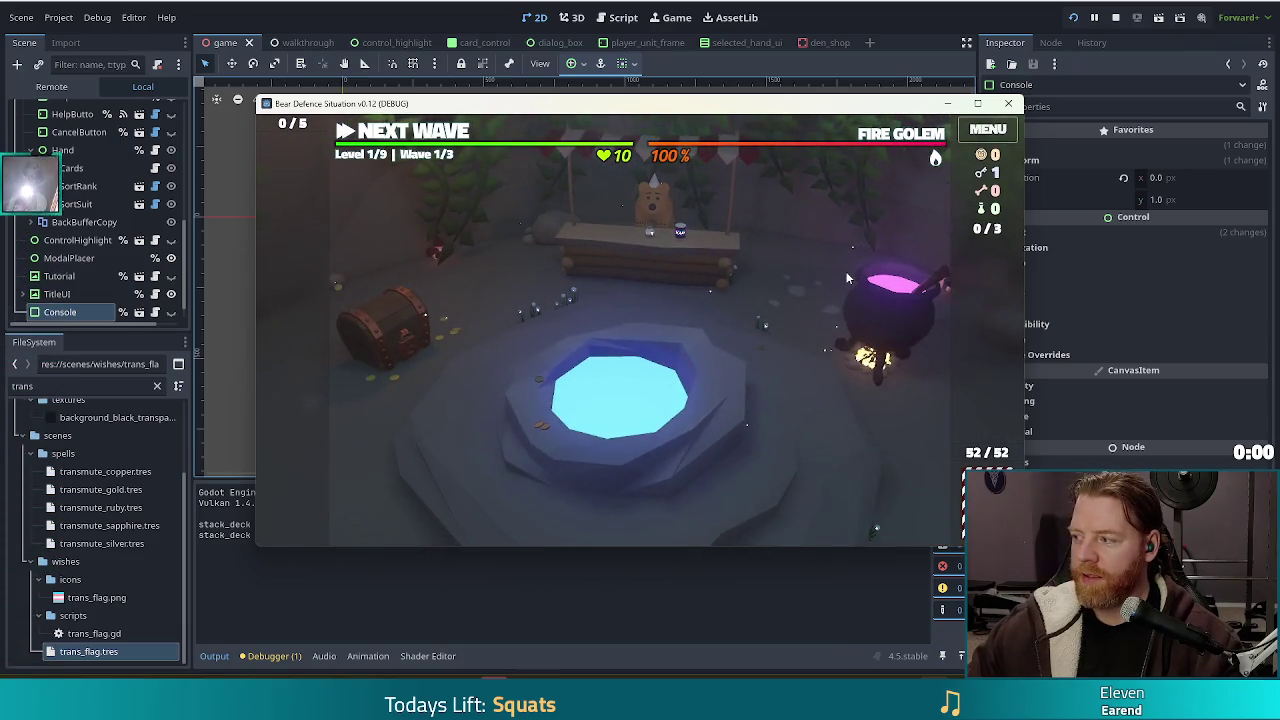
click(432, 132)
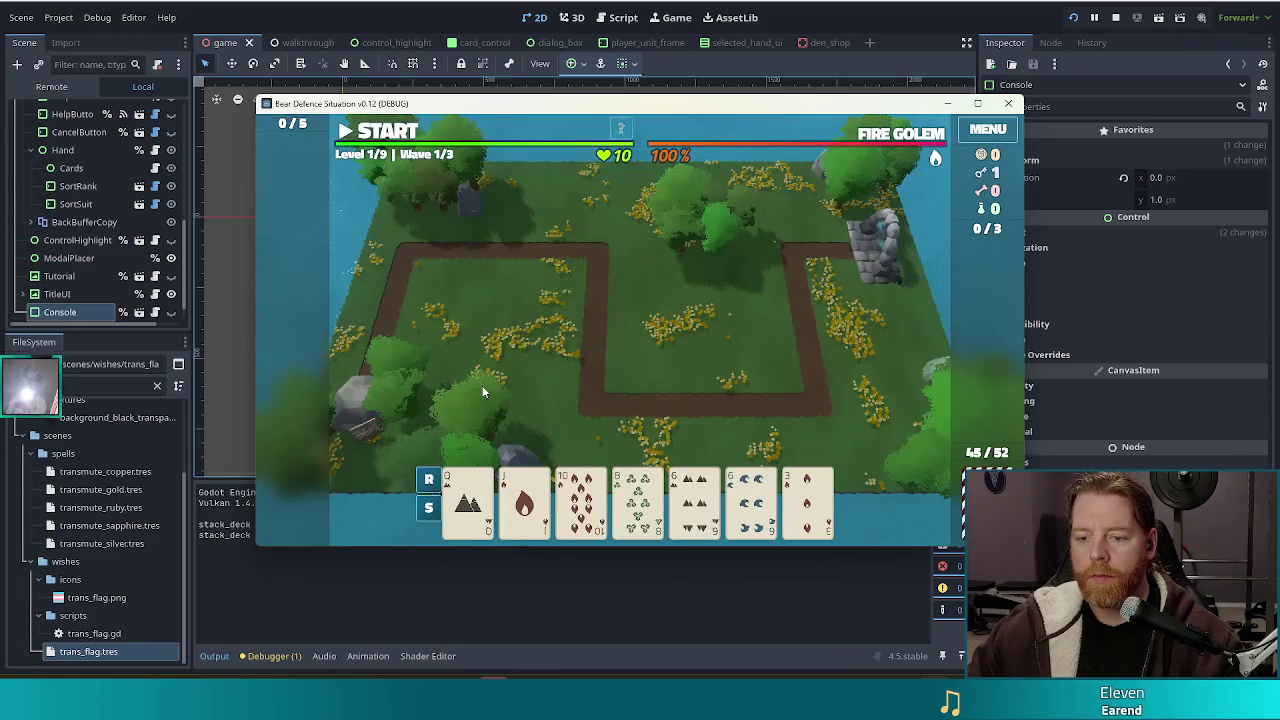
- Discard the pair of sixes for new cards
click(695, 500)
click(752, 500)
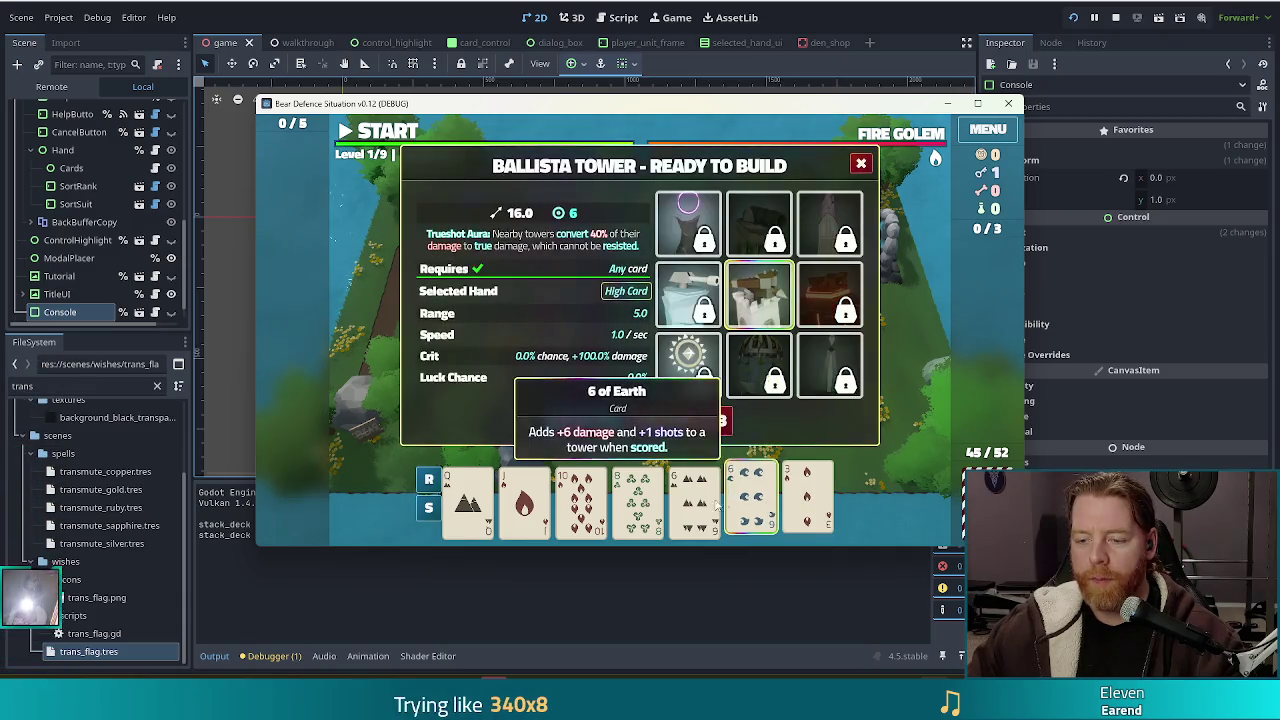
click(718, 414)
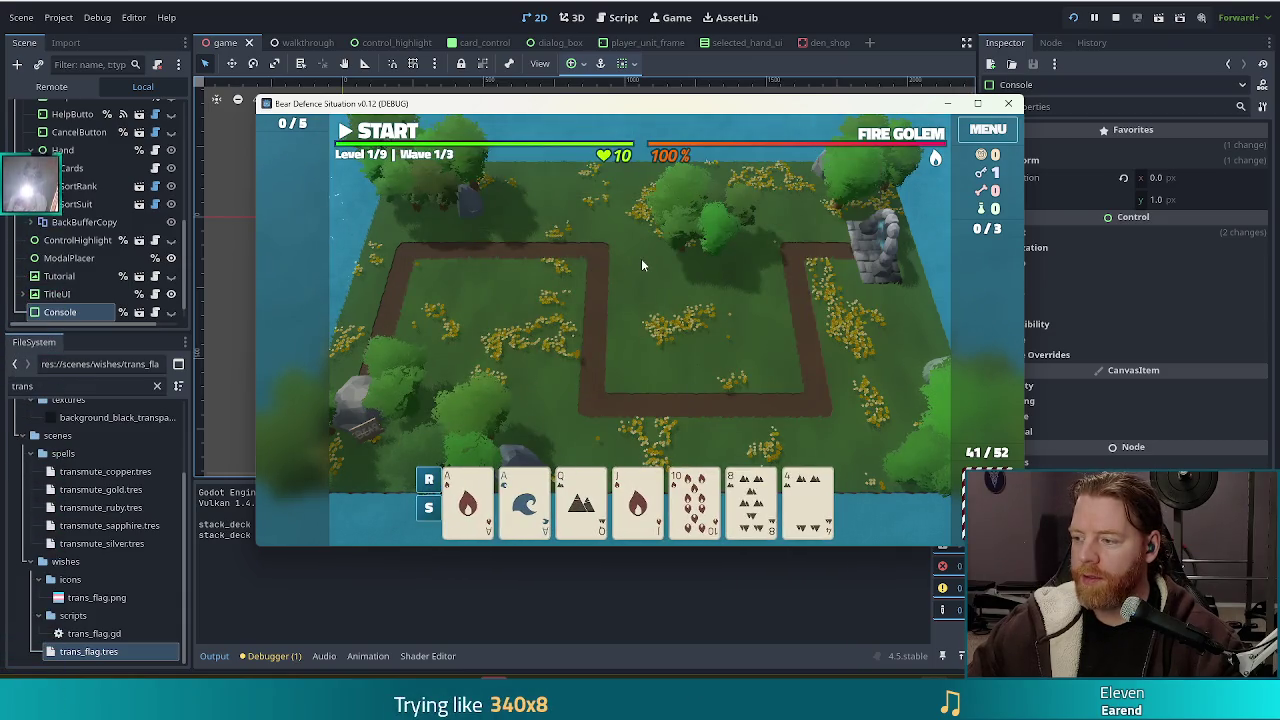
- Unlock the Lightning Tower, build it from the Ace pair right of the path, then pick the 4s
click(468, 500)
click(517, 503)
click(830, 365)
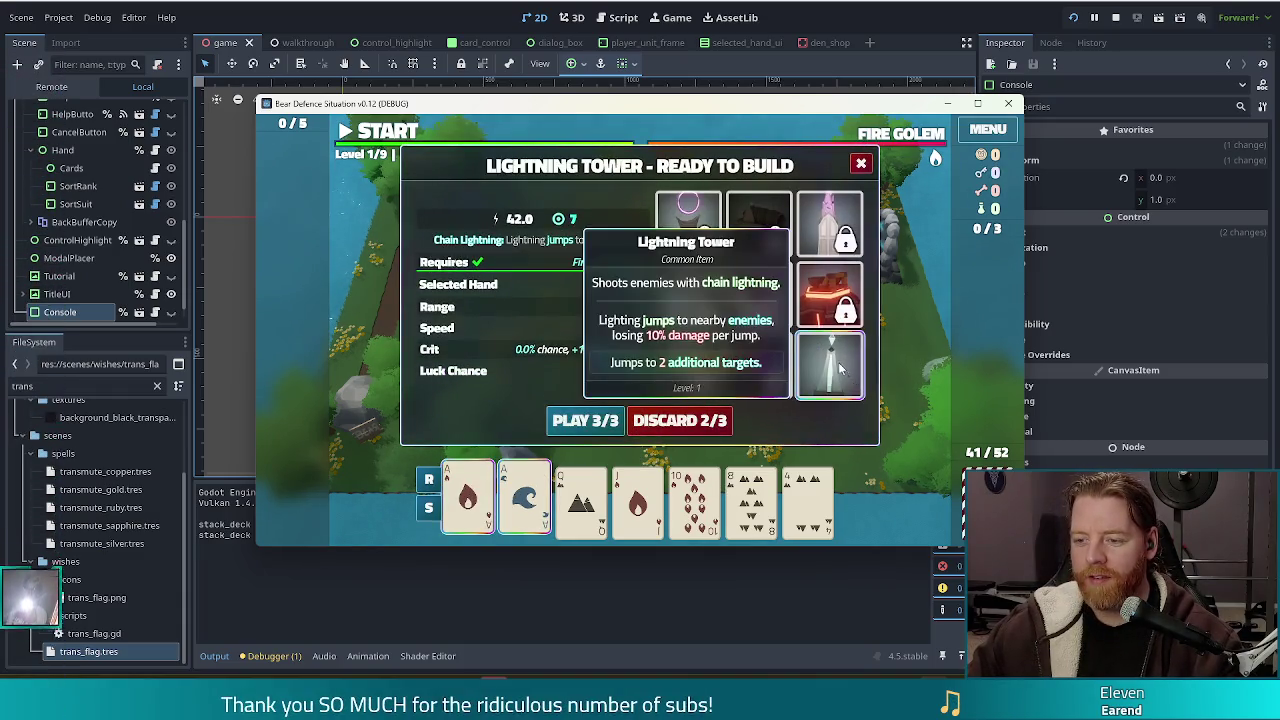
click(585, 420)
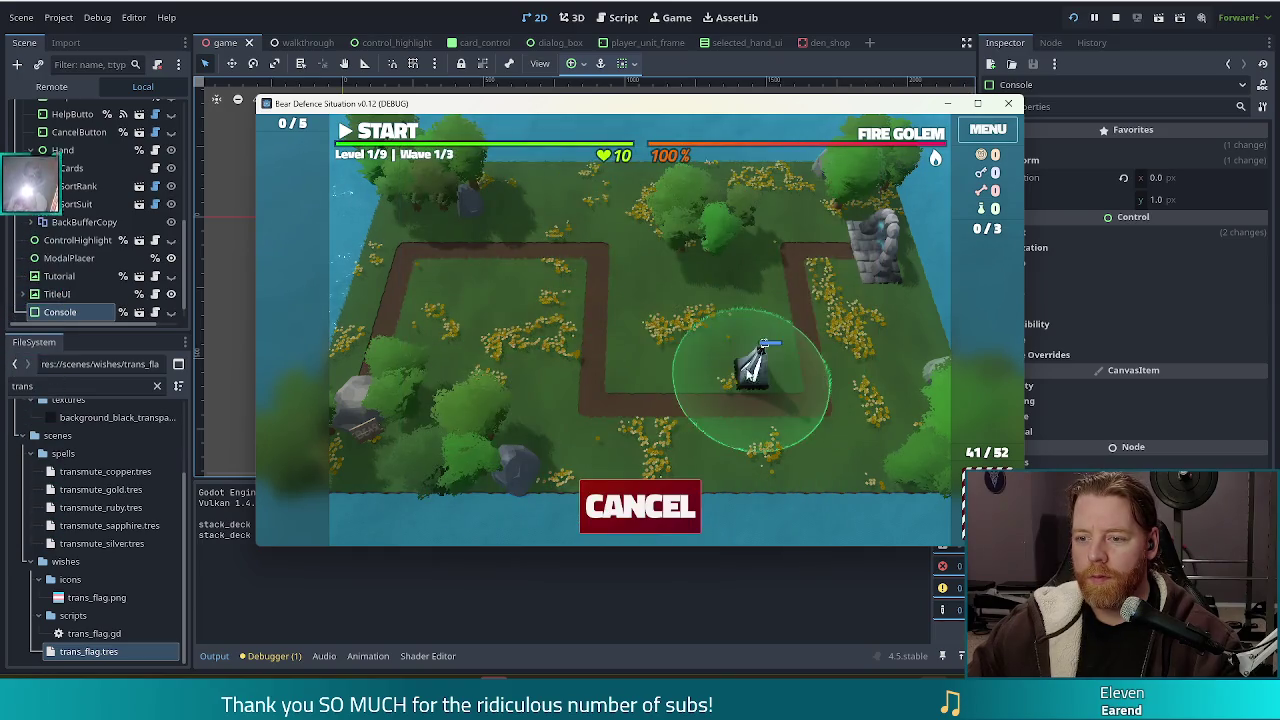
click(772, 378)
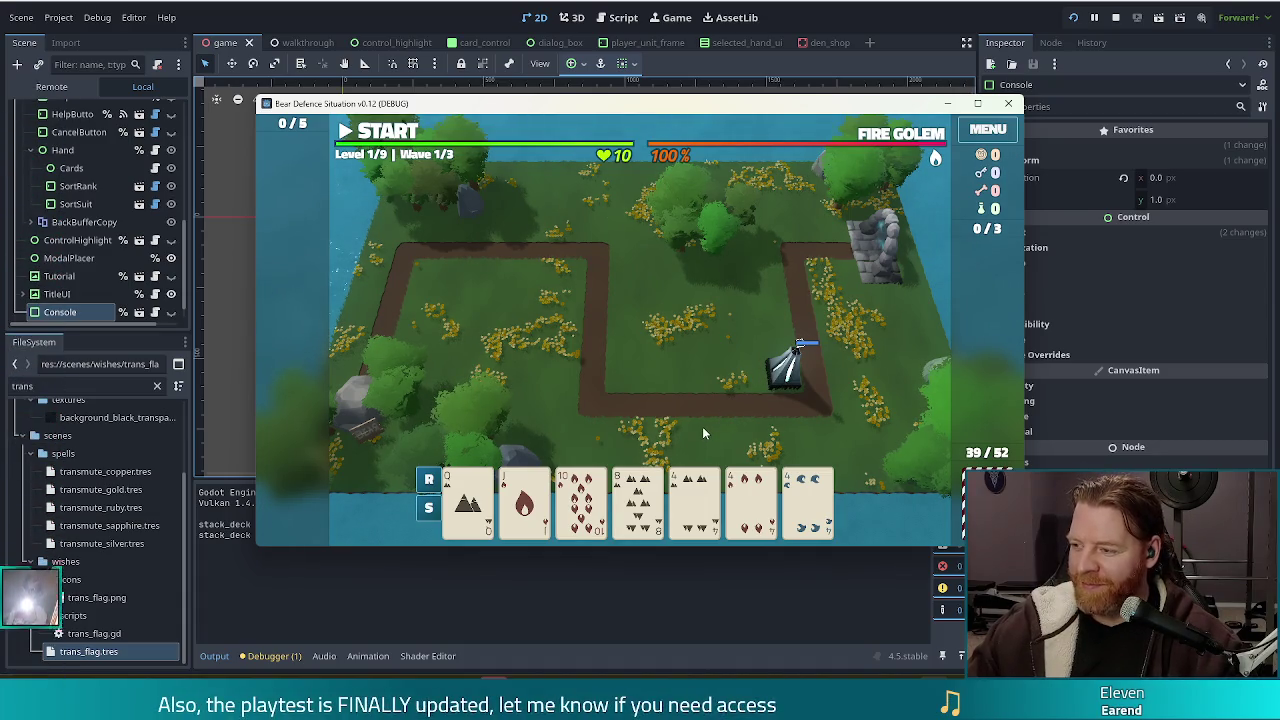
click(695, 500)
click(751, 500)
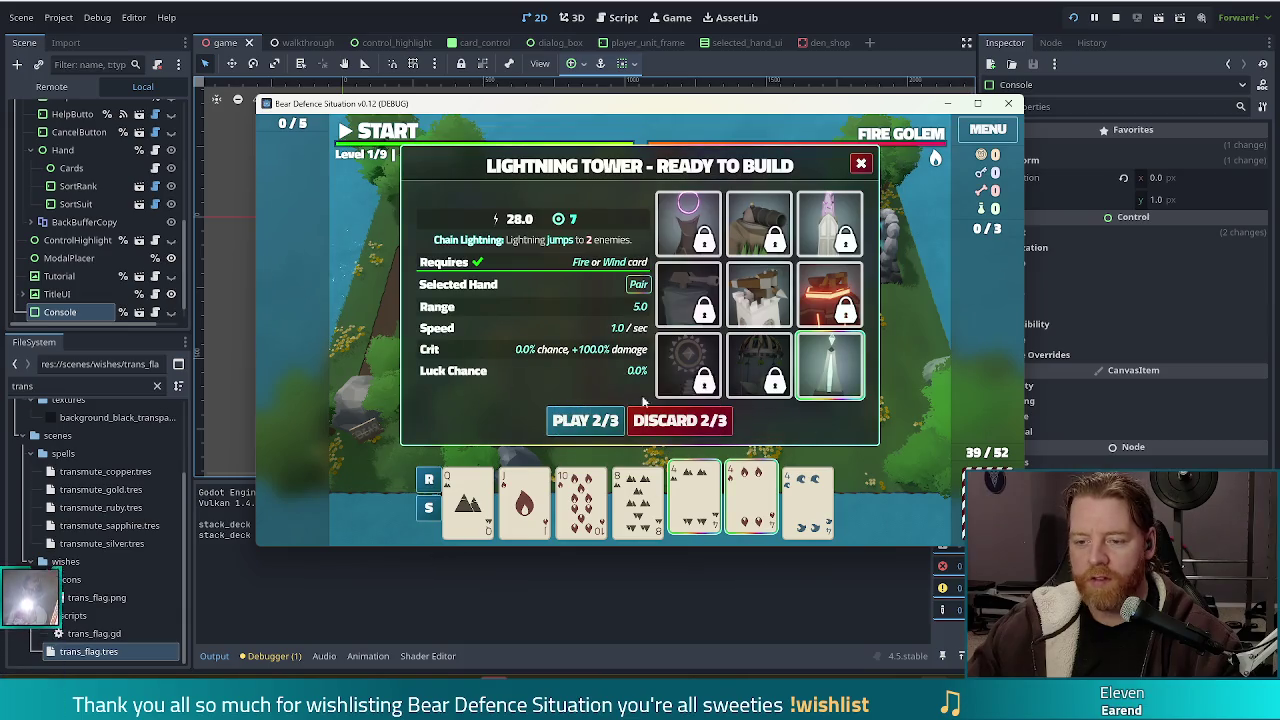
- Build Lightning Towers from the 4s inside the path loop and the 10s at the upper-left bend
click(593, 422)
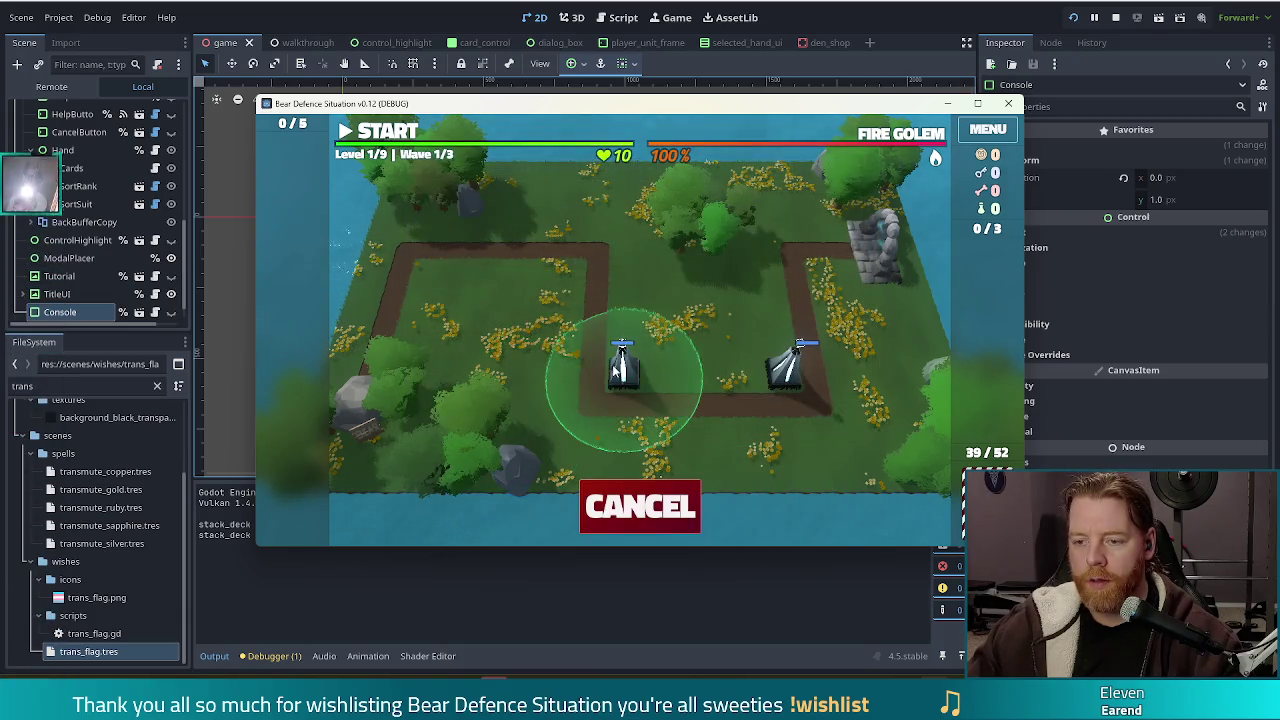
click(622, 362)
click(638, 500)
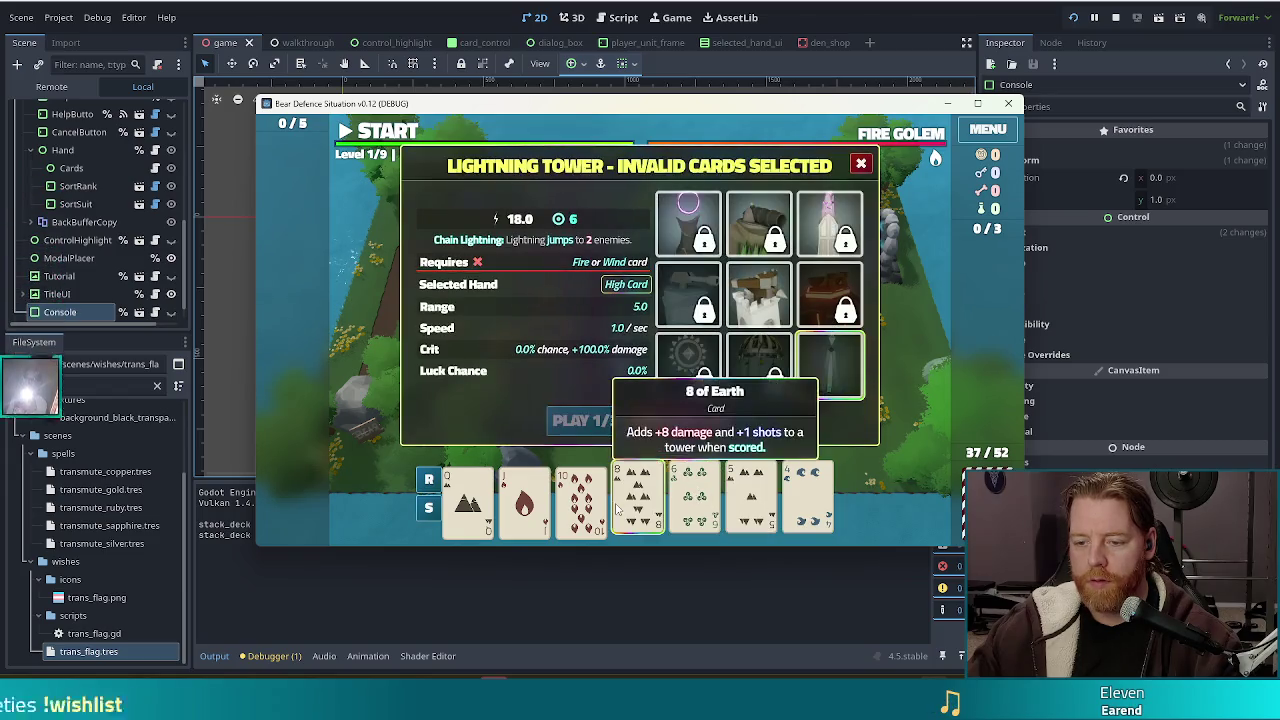
click(688, 423)
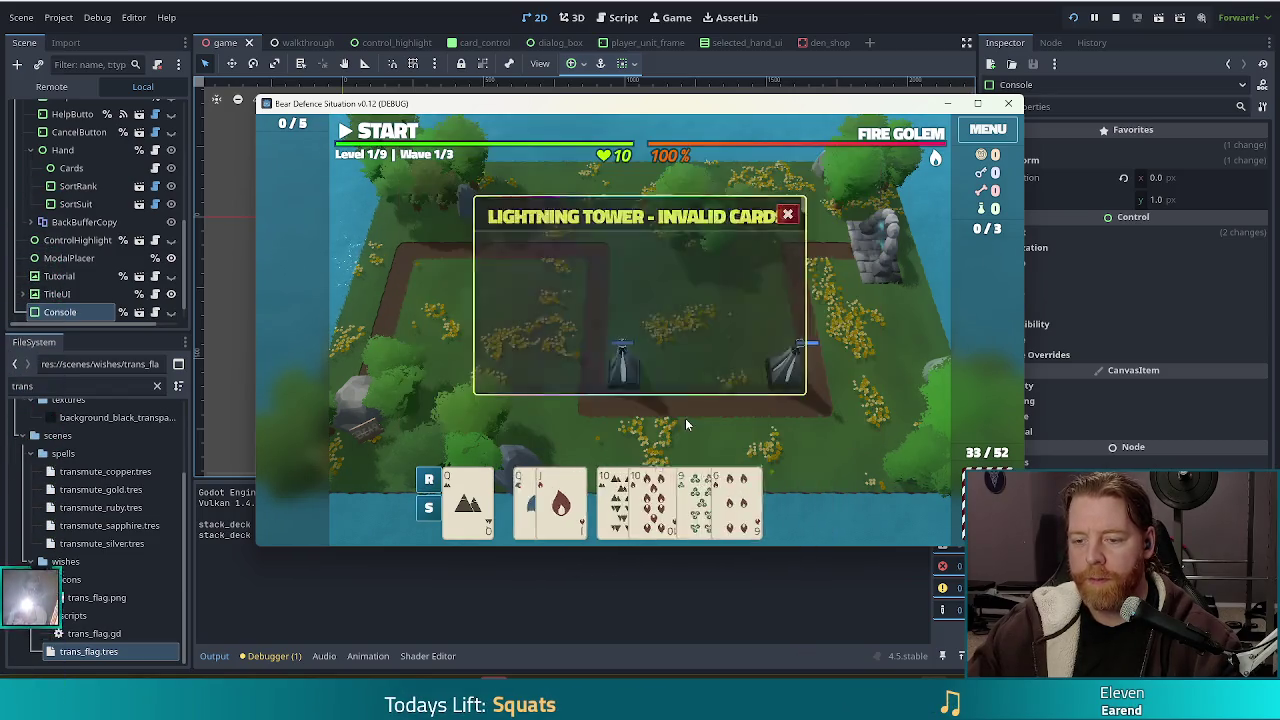
click(638, 500)
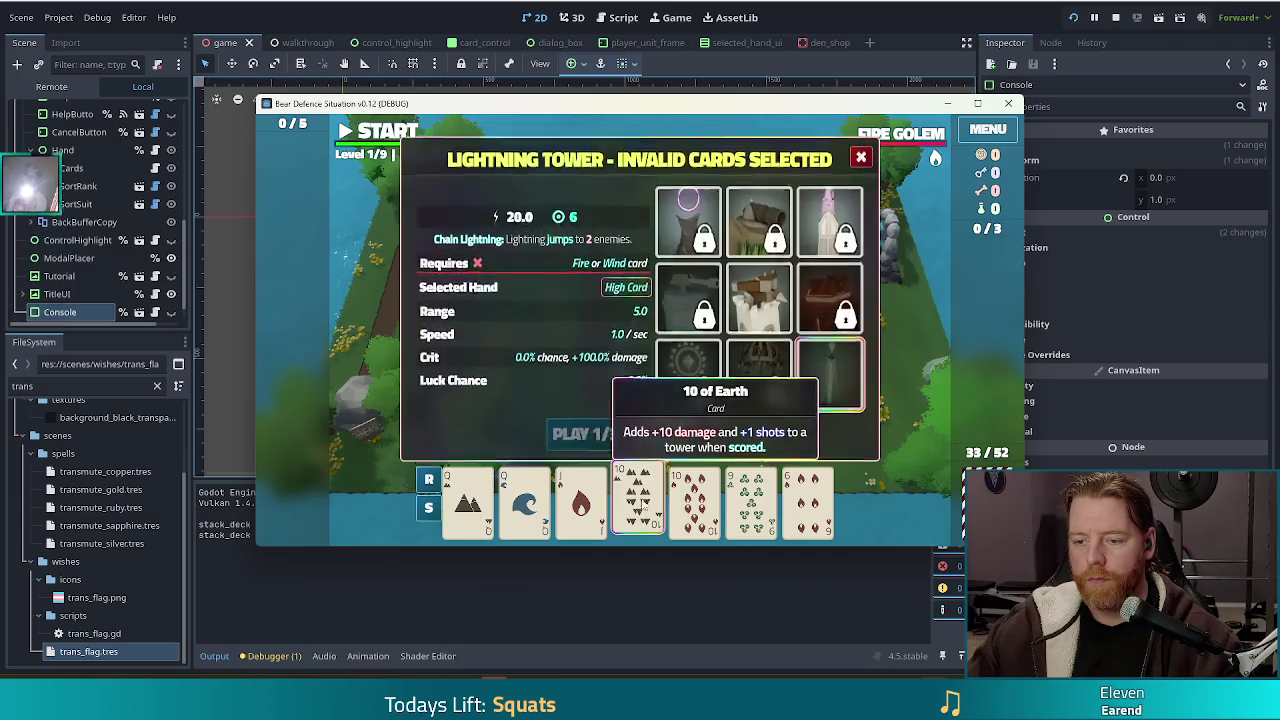
click(694, 500)
click(603, 423)
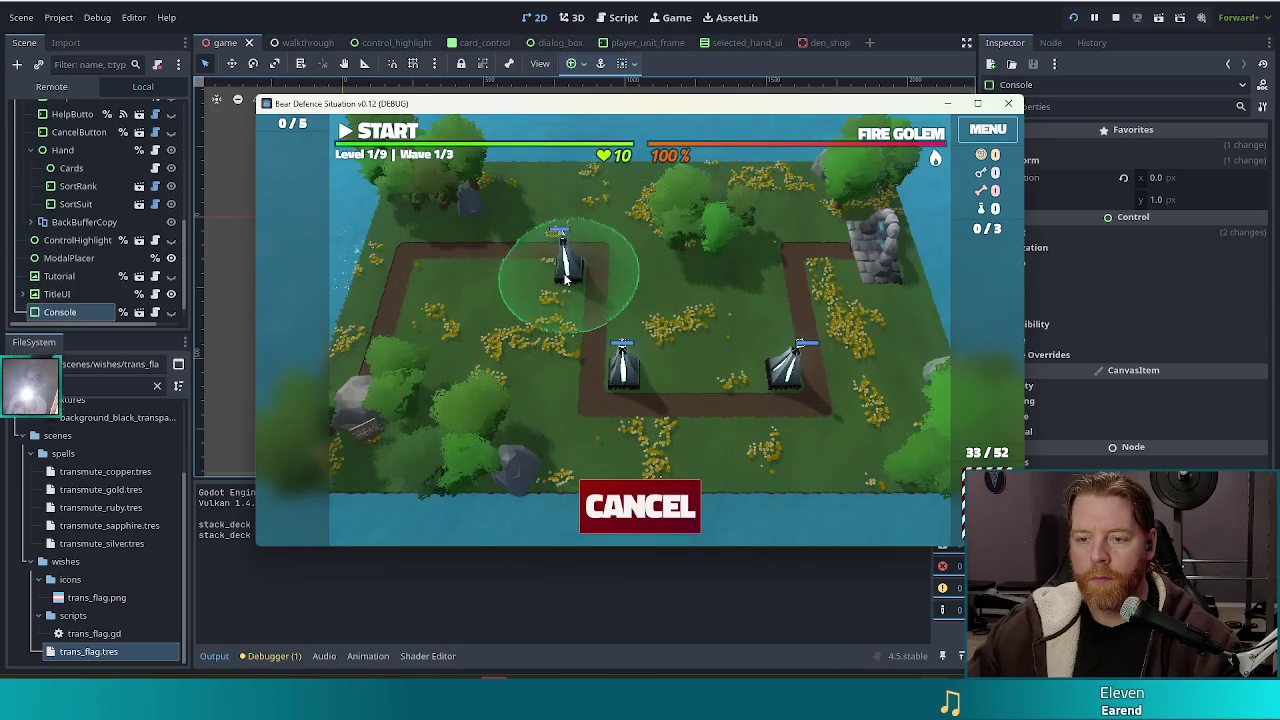
click(565, 262)
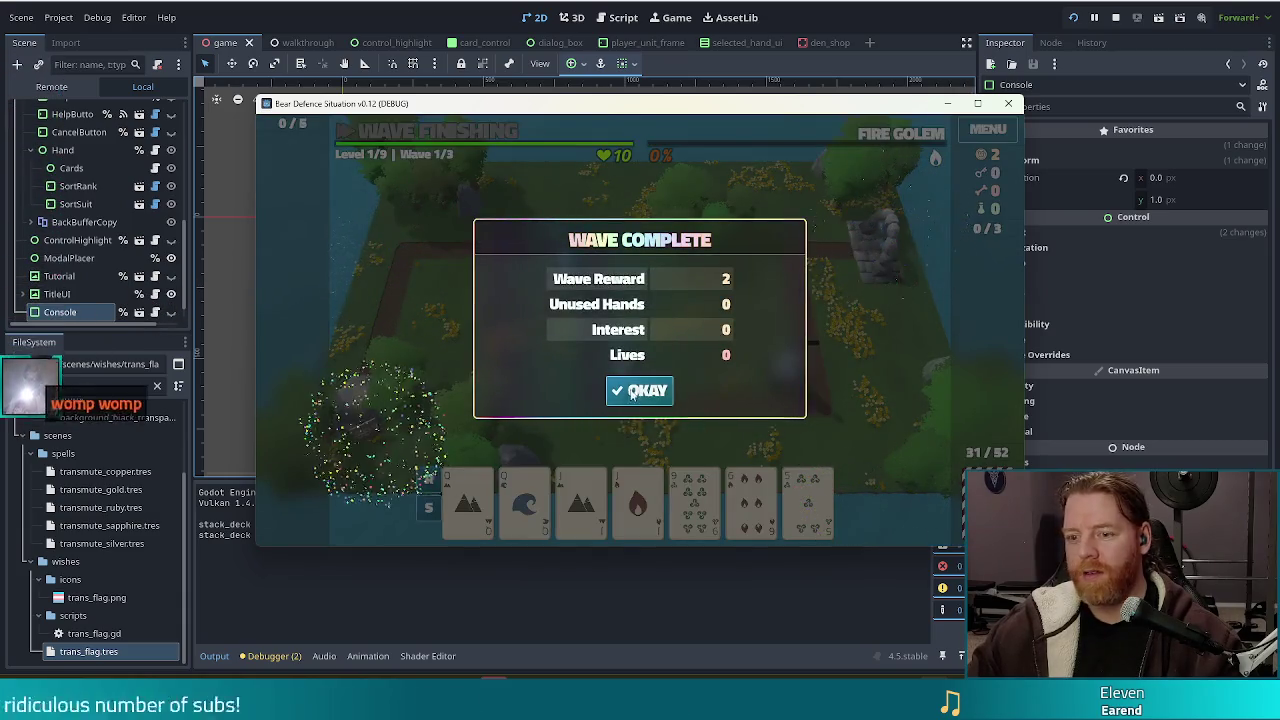
- Dismiss the wave summary and place another Lightning Tower beside the right-hand tower
click(640, 390)
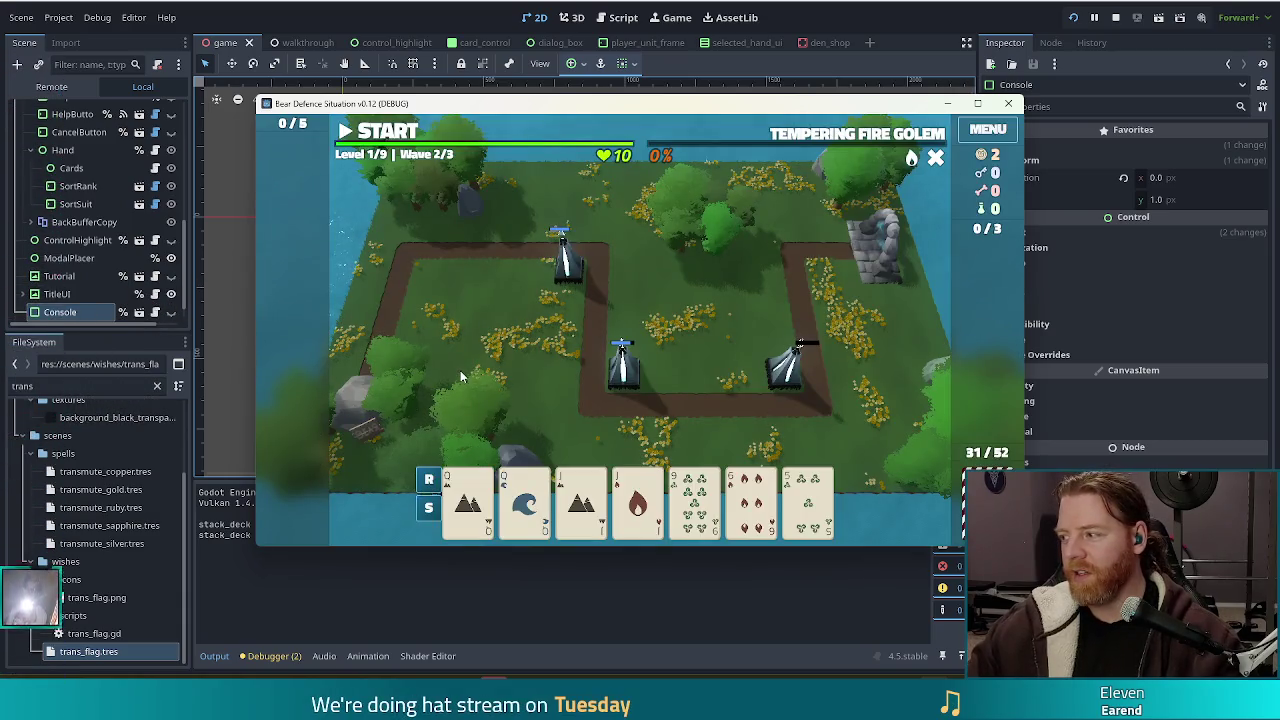
click(534, 478)
click(700, 360)
click(586, 420)
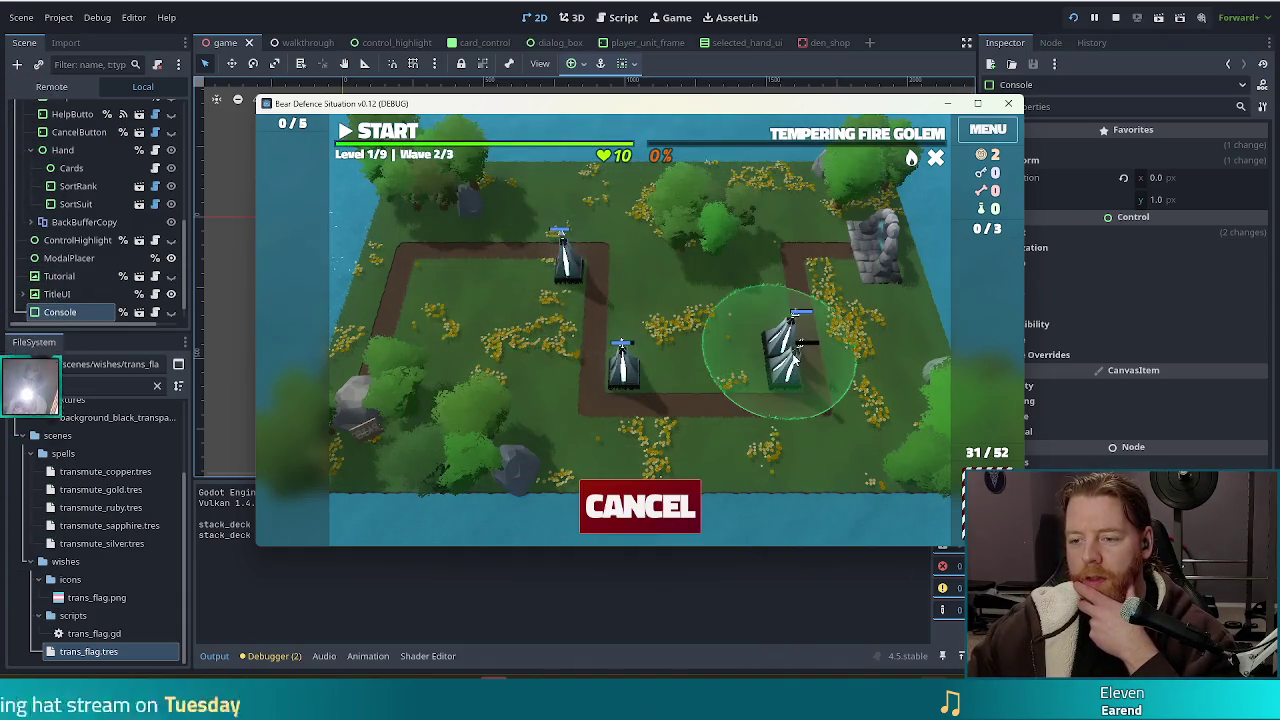
click(778, 332)
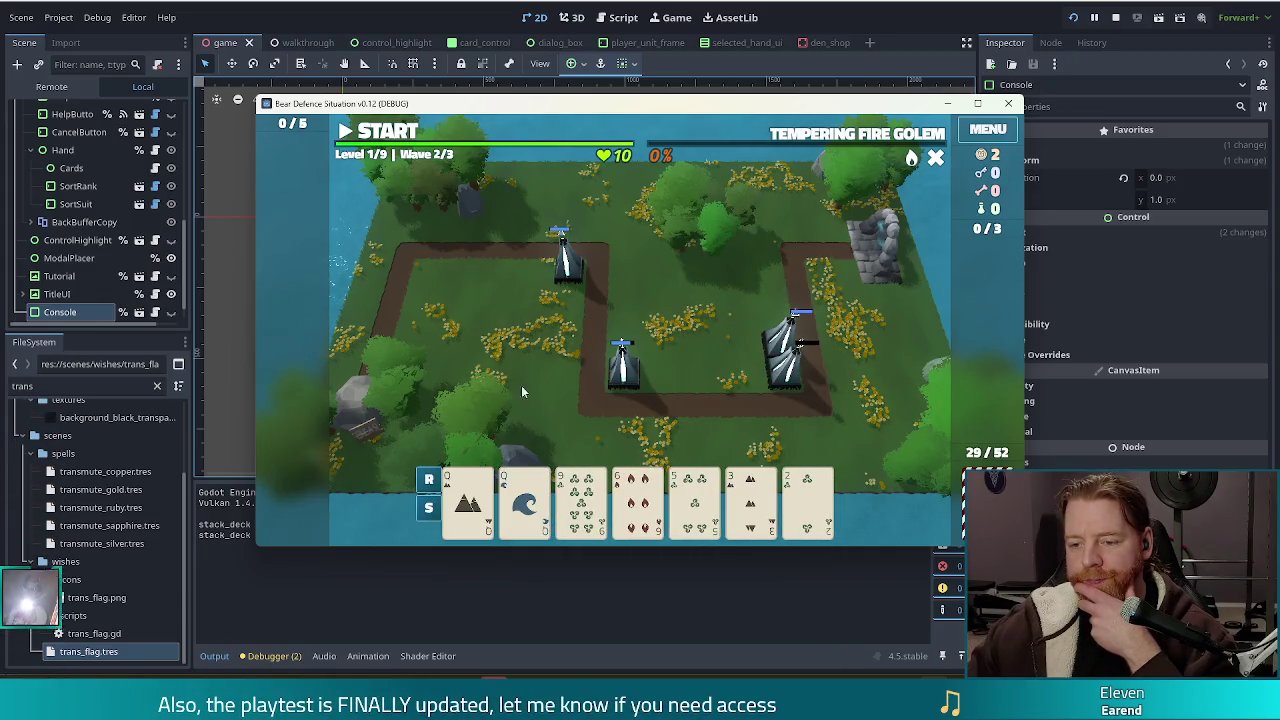
- Discard the 6 of Fire and 9 of Wind to cycle the hand while the wave finishes
click(638, 495)
click(672, 422)
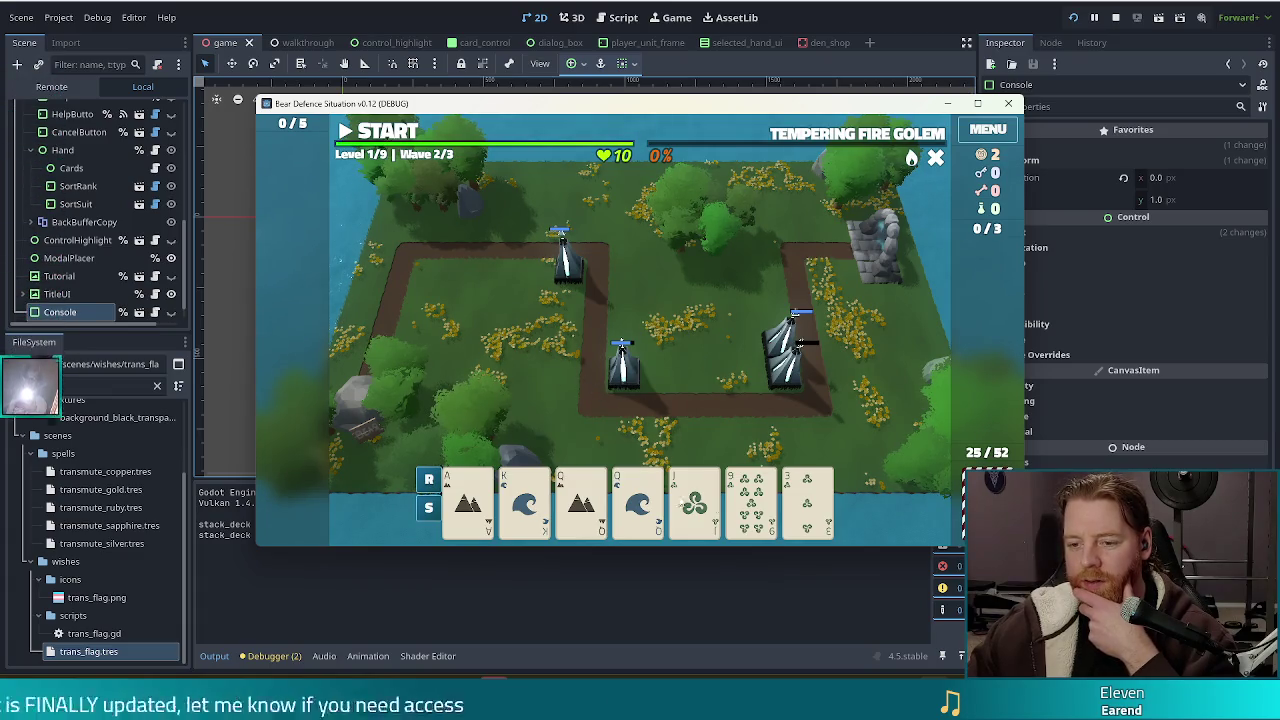
click(751, 500)
click(688, 422)
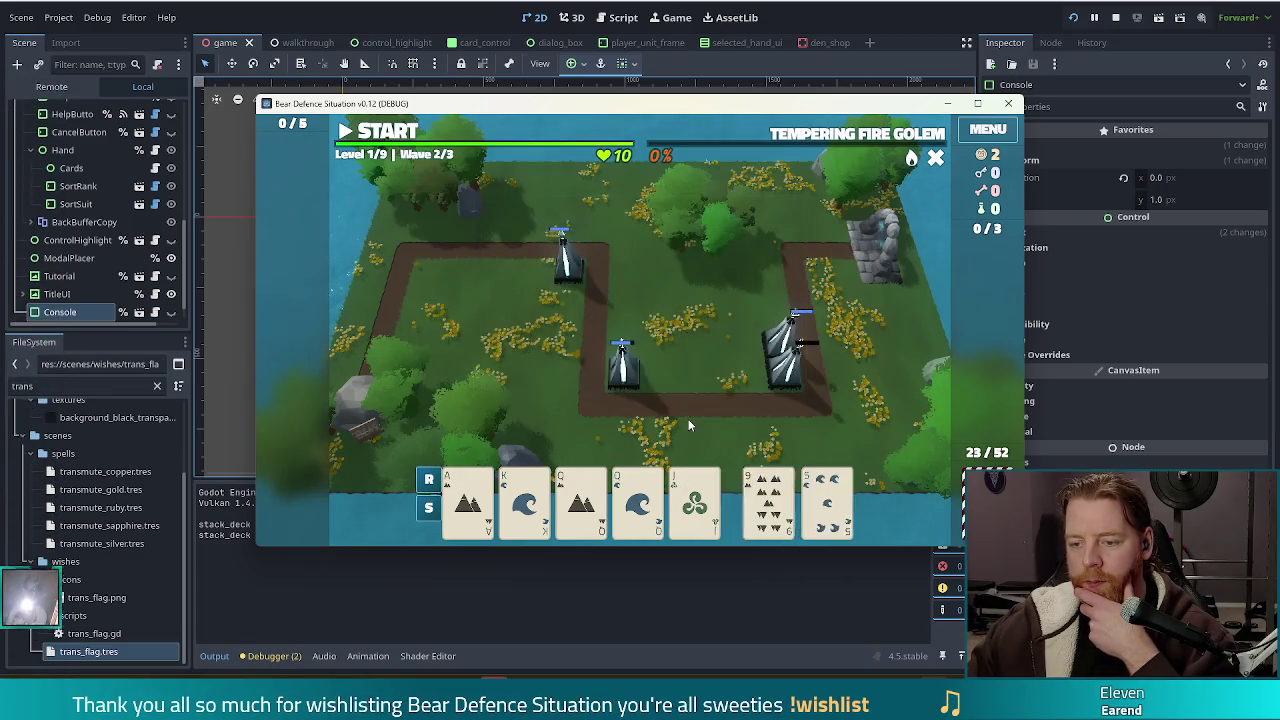
click(697, 422)
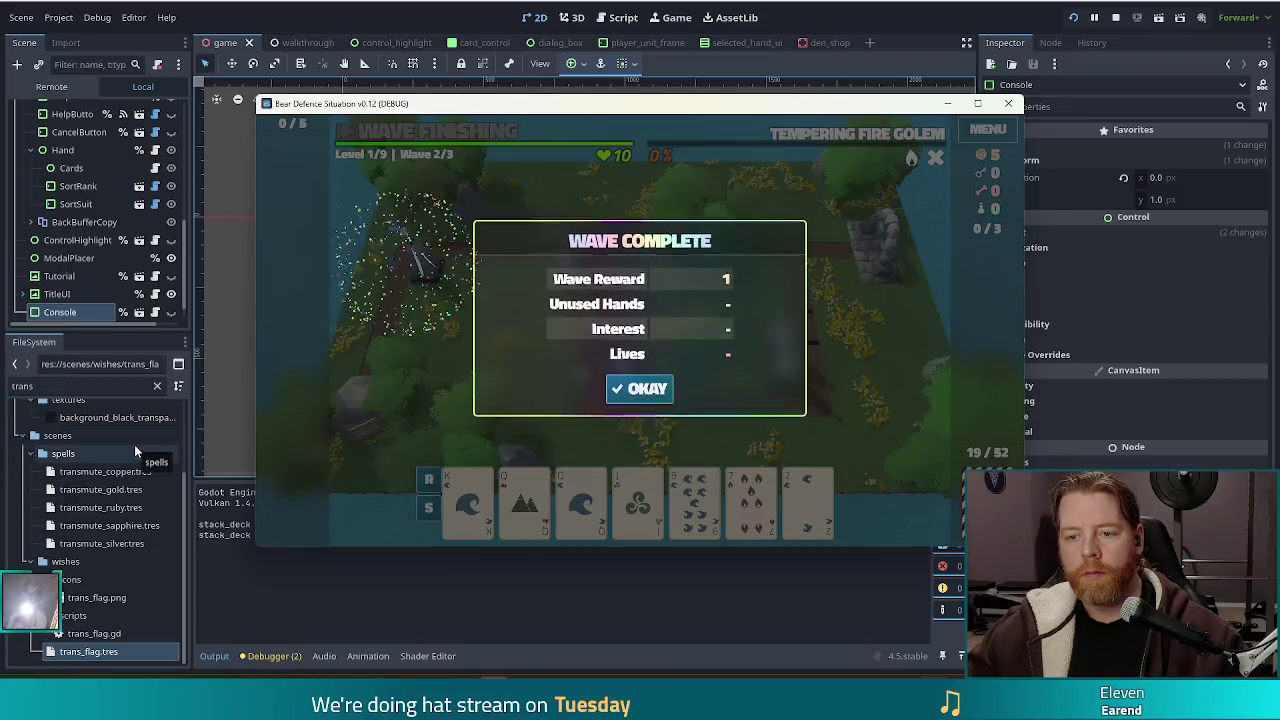
- Dismiss the wave 2 summary and select the 9 of Water card in the Wave 3 hand
click(640, 391)
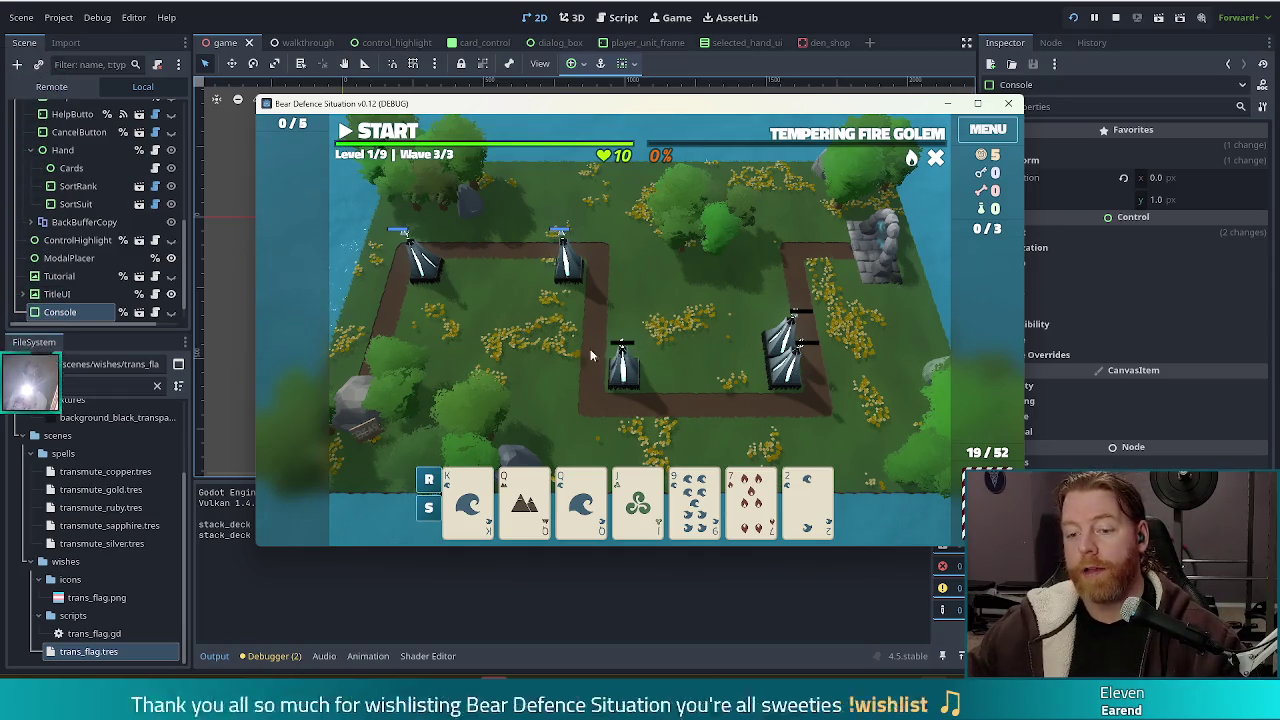
click(695, 500)
- Discard the 9 of Water, Wind cards and 3 of Water to draw new cards
click(700, 424)
click(751, 500)
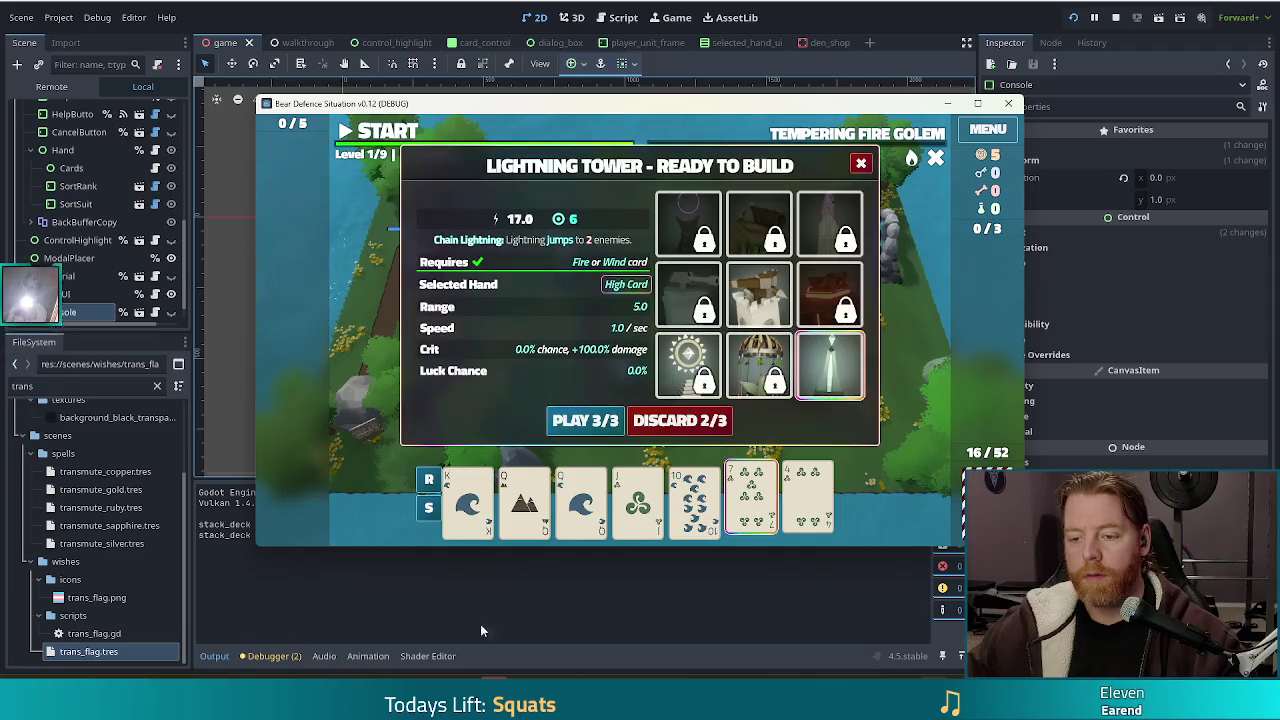
click(680, 420)
click(805, 505)
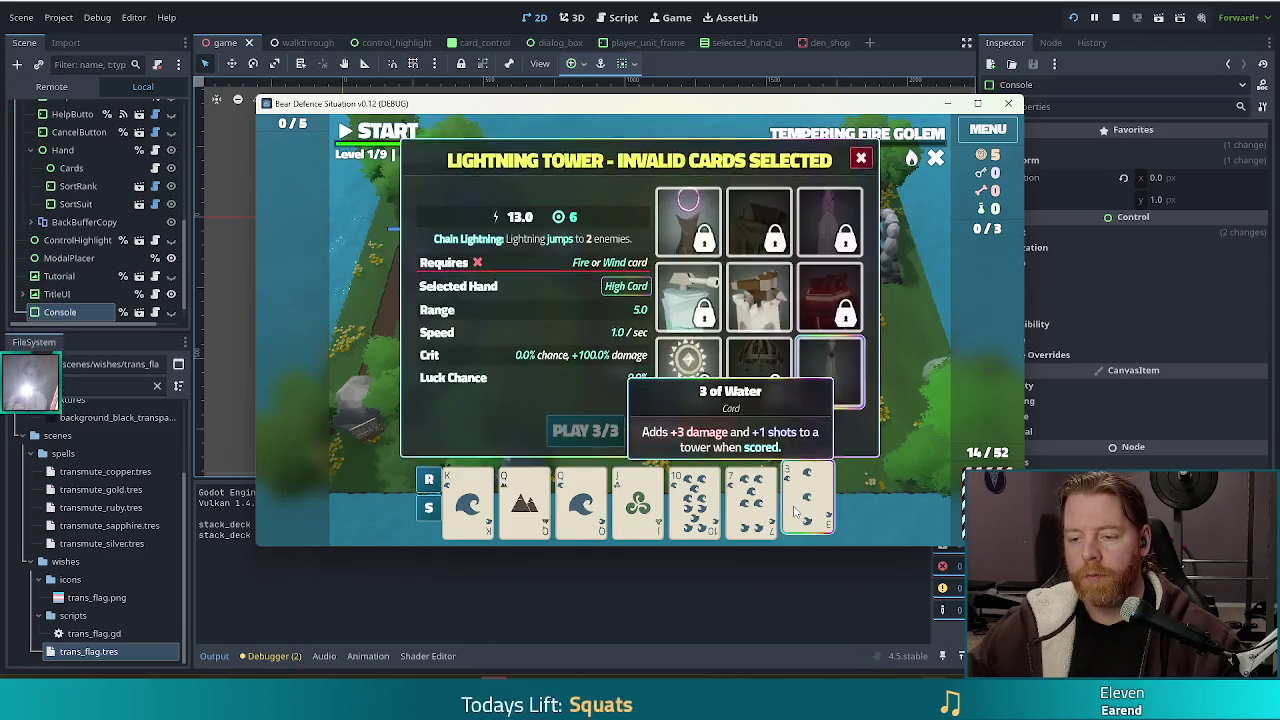
click(700, 420)
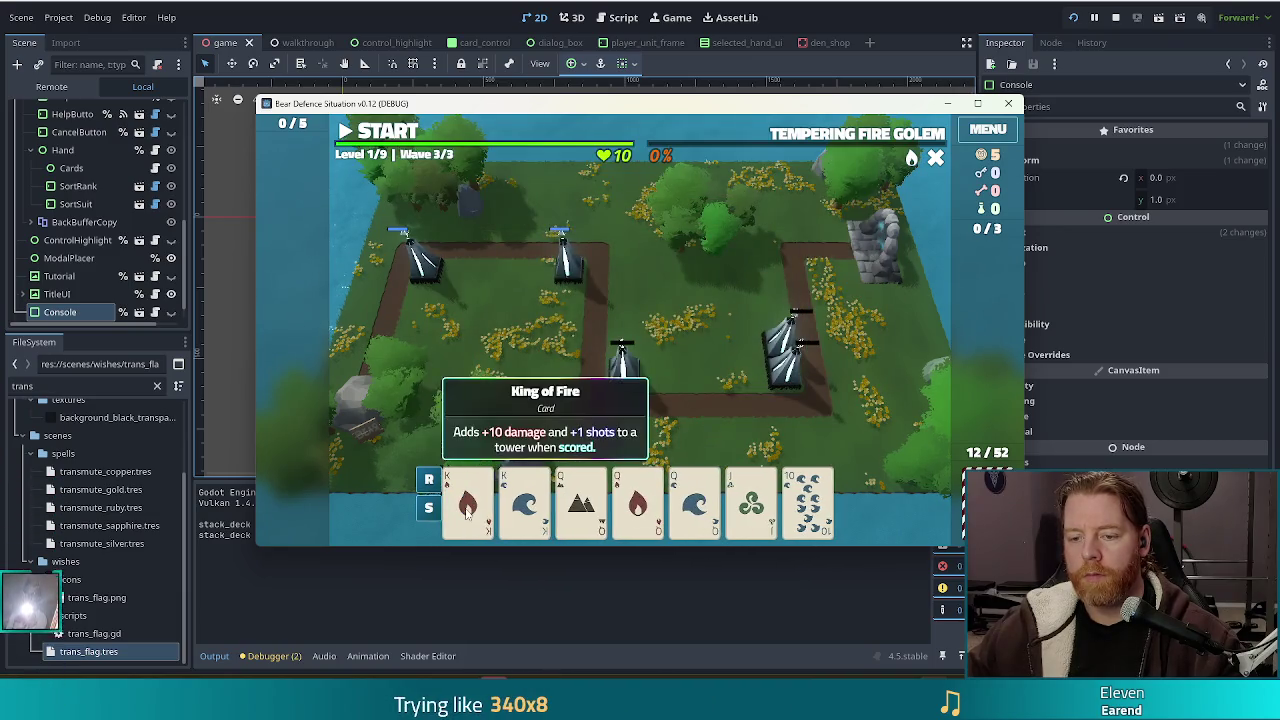
- Build a lightning tower from the King of Fire and King of Water pair on the map's left side
click(467, 505)
click(524, 505)
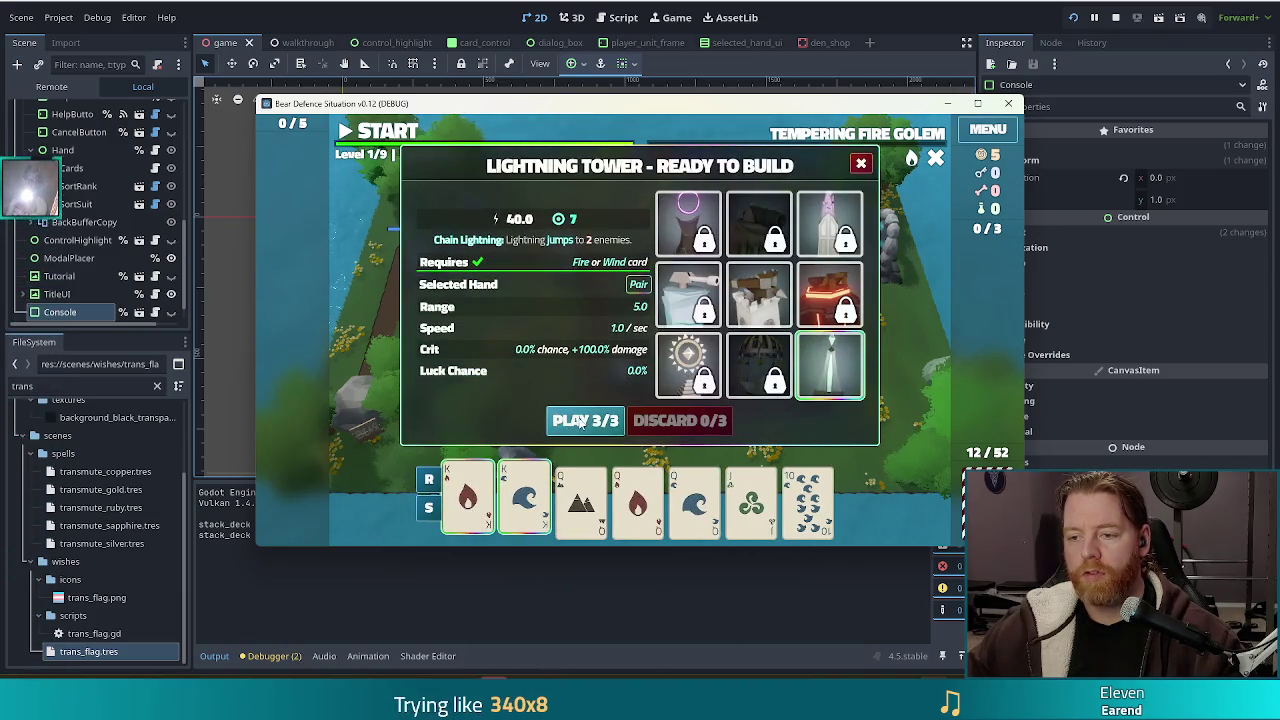
click(580, 421)
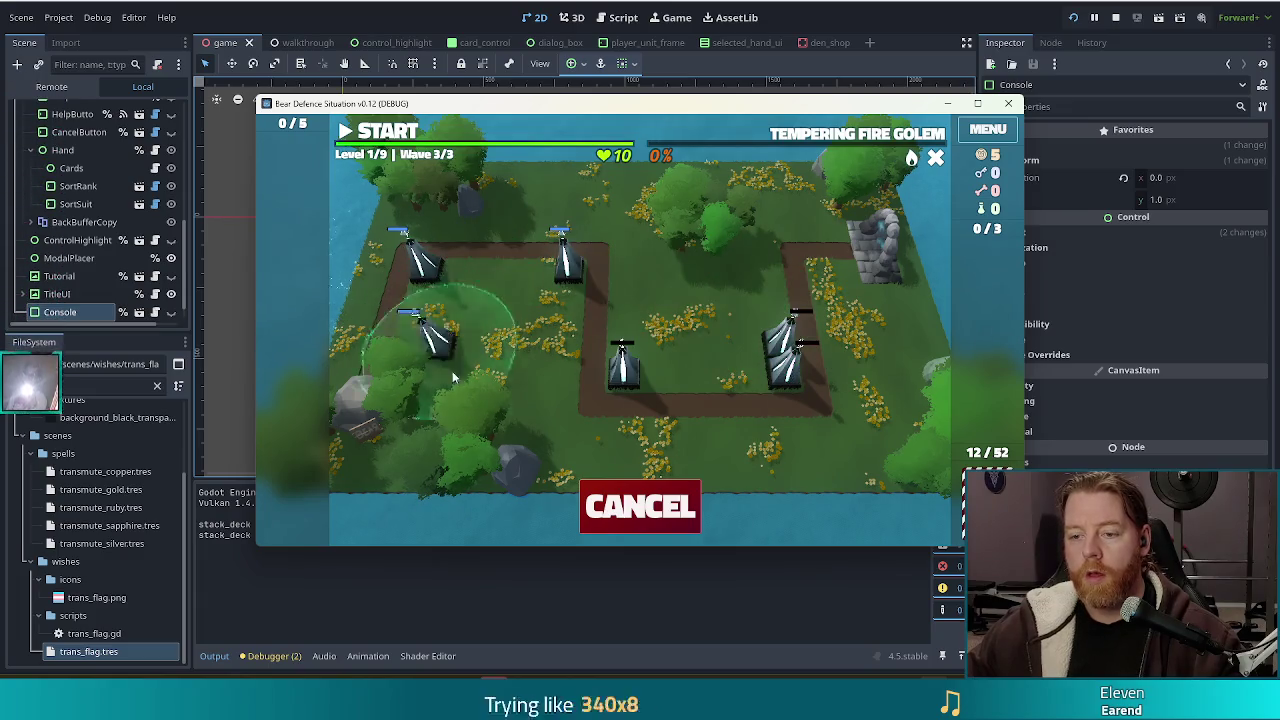
click(785, 305)
- Build a second lightning tower from the Queen pair, then play wave 3 to its summary
click(580, 505)
click(524, 505)
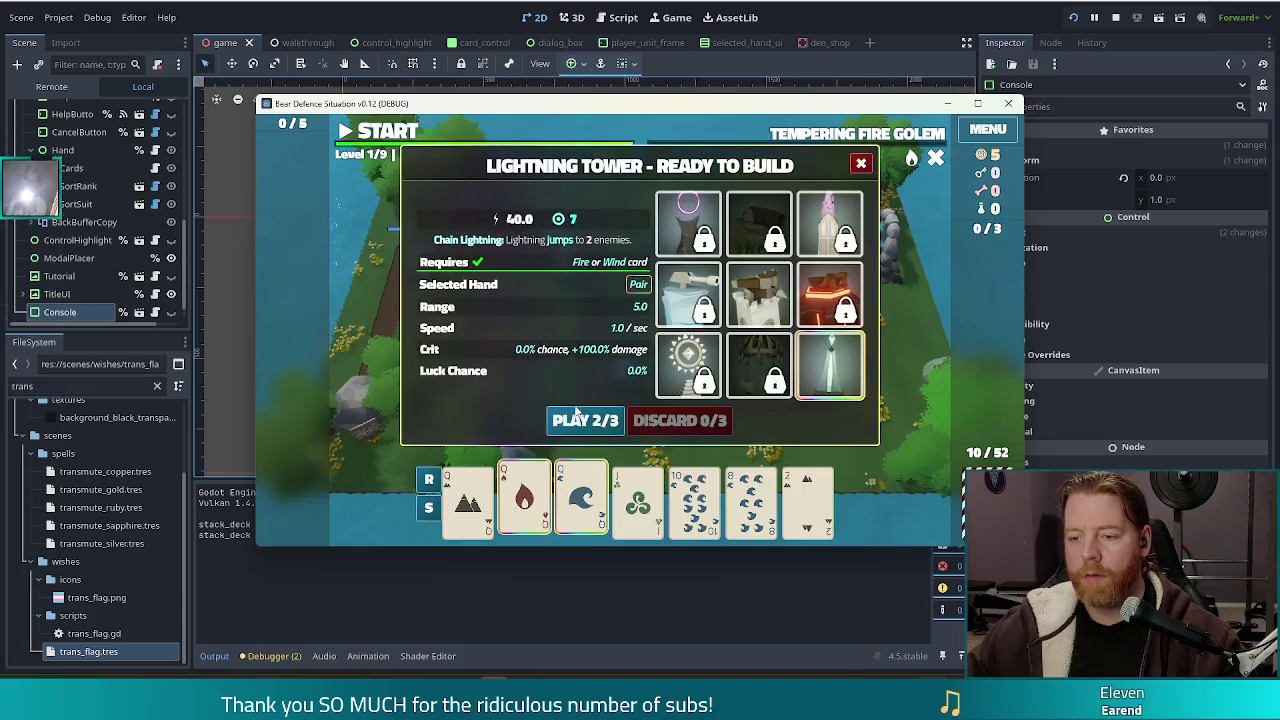
click(580, 420)
click(545, 265)
click(409, 132)
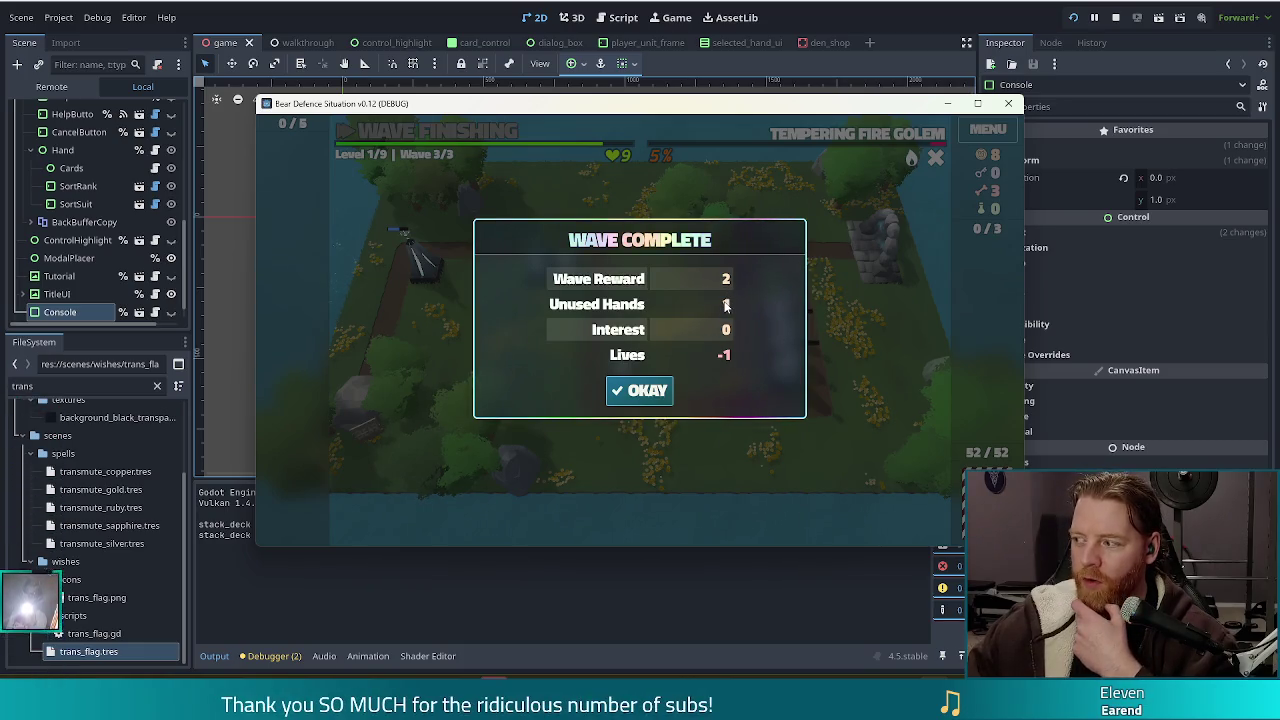
click(658, 388)
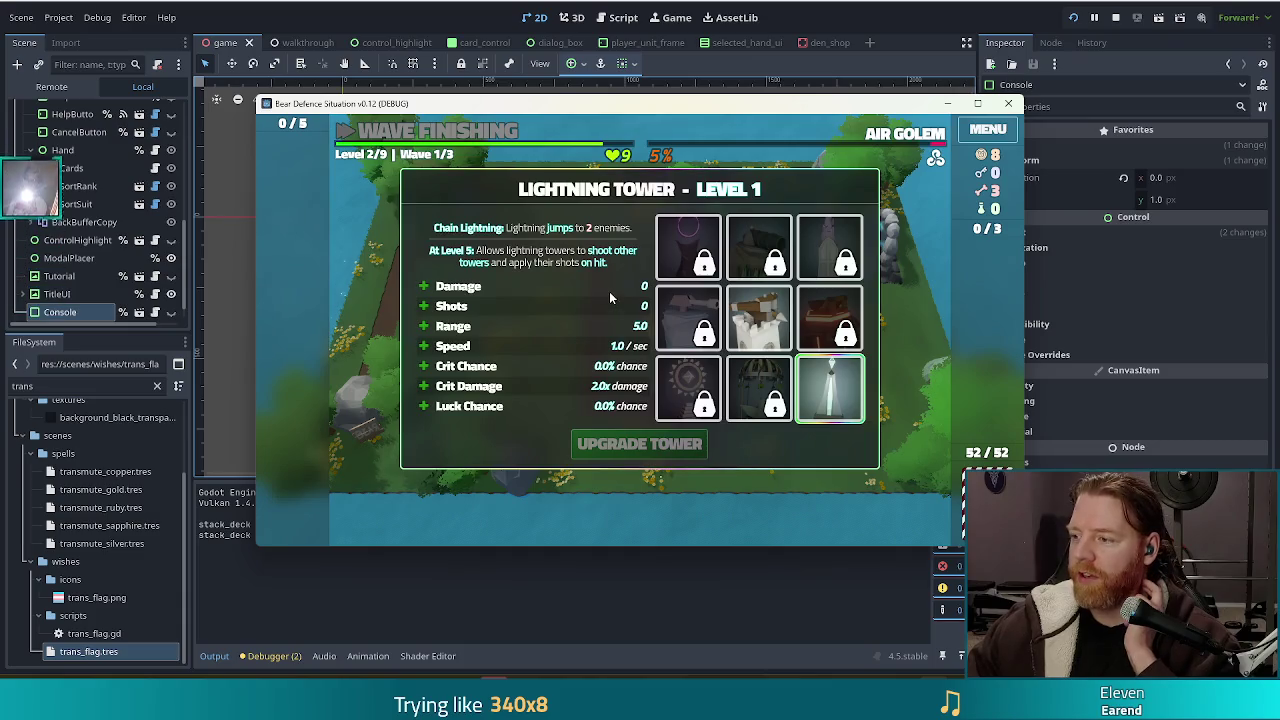
- Stop the running game with the editor toolbar's Stop button
click(1115, 17)
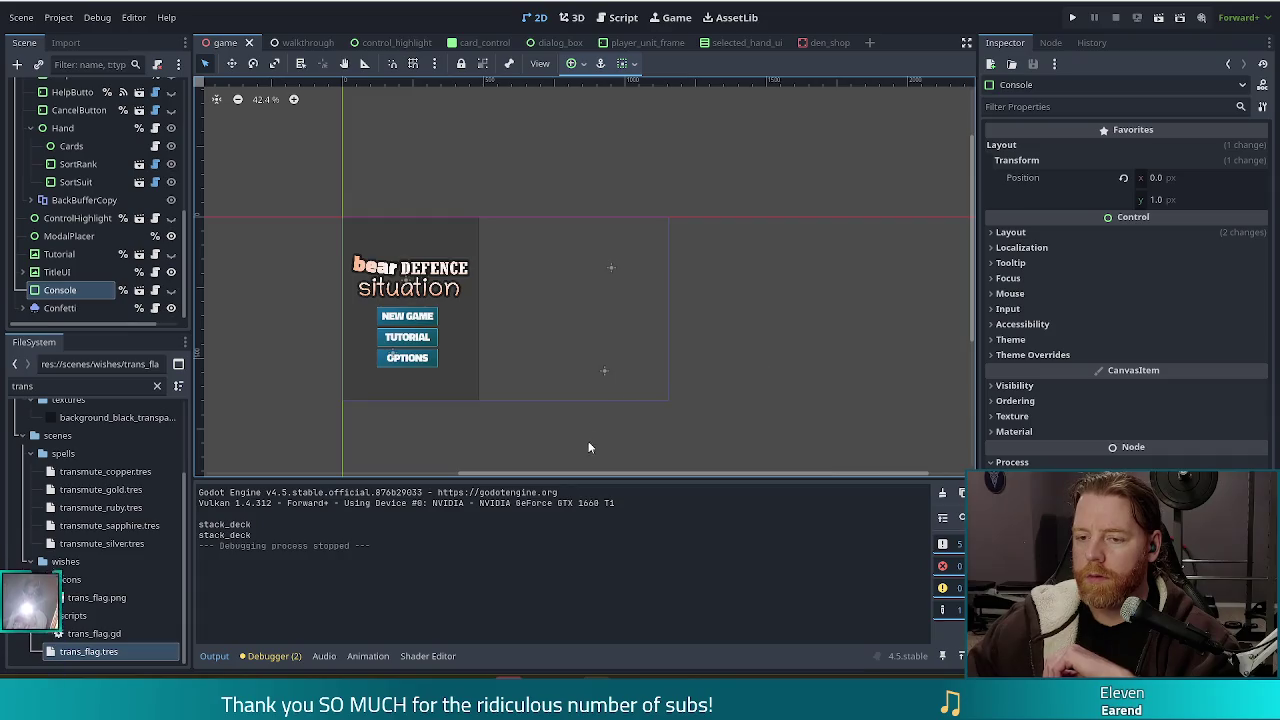
- Recentre the title screen scene in the 2D viewport and deselect the Console node
drag(582, 433, 638, 427)
scroll(638, 433, up, 3)
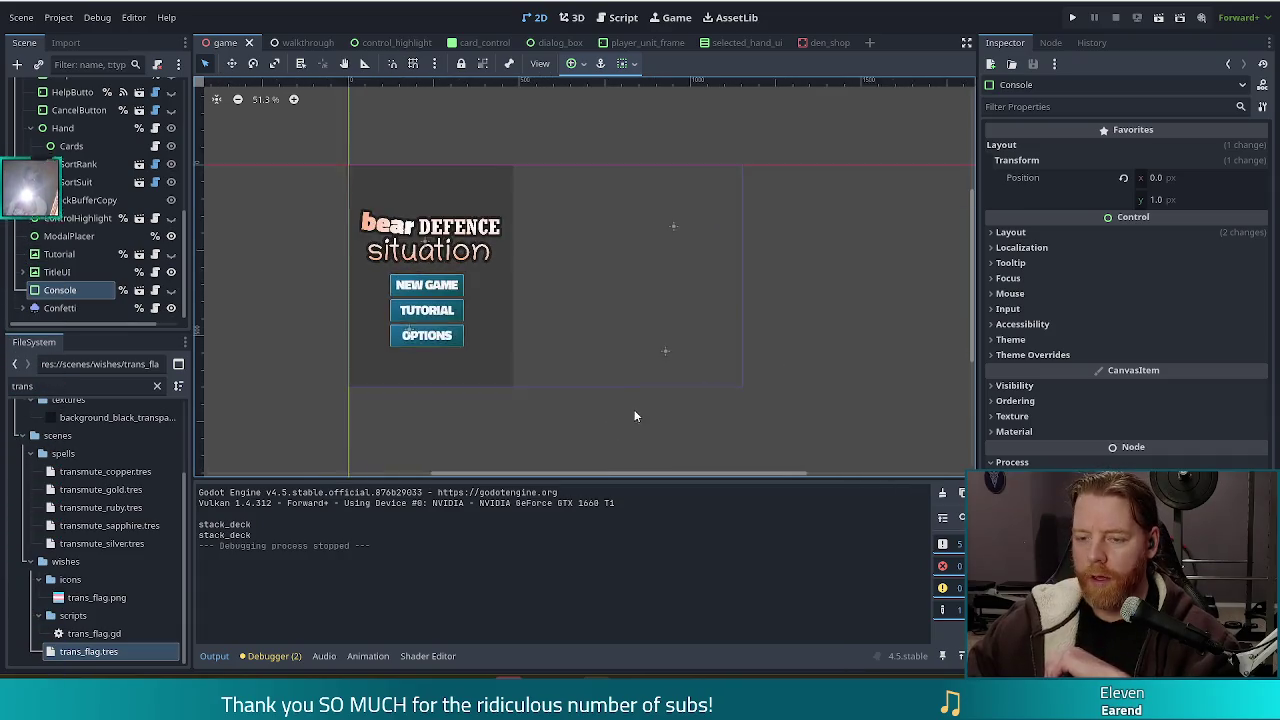
mouse_move(538, 417)
mouse_down()
mouse_move(600, 417)
mouse_move(577, 429)
mouse_up()
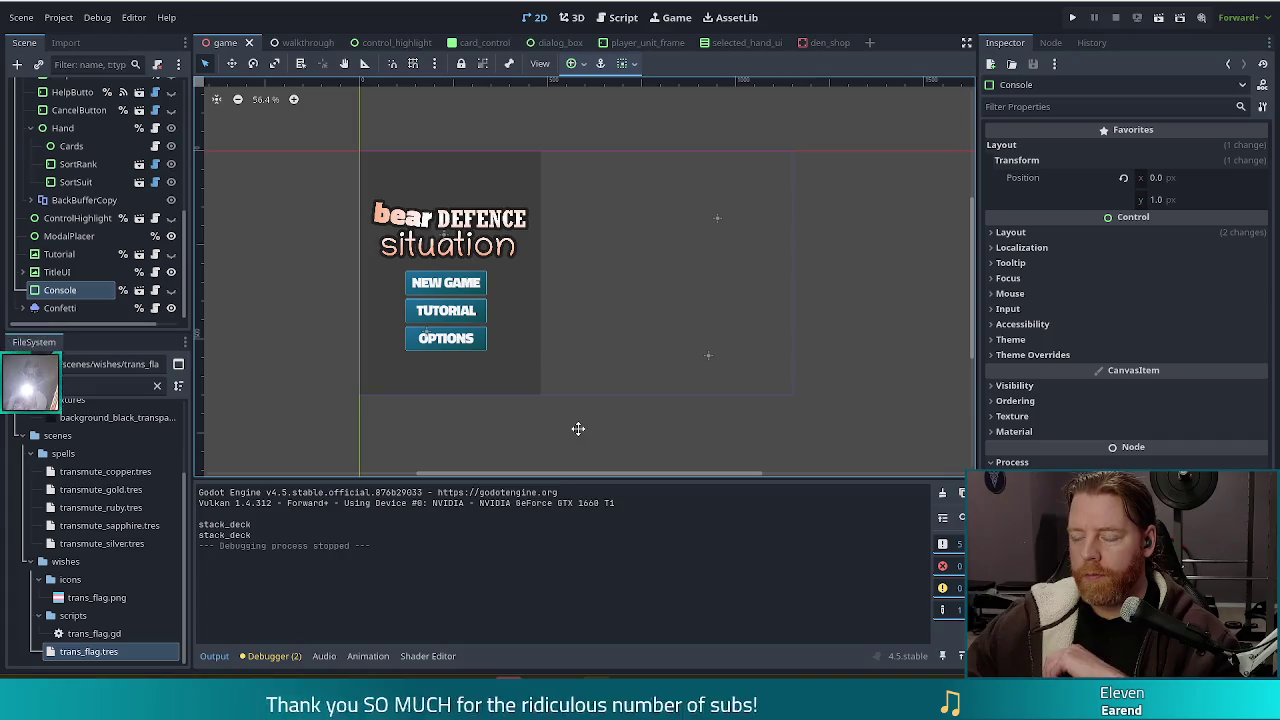
click(873, 316)
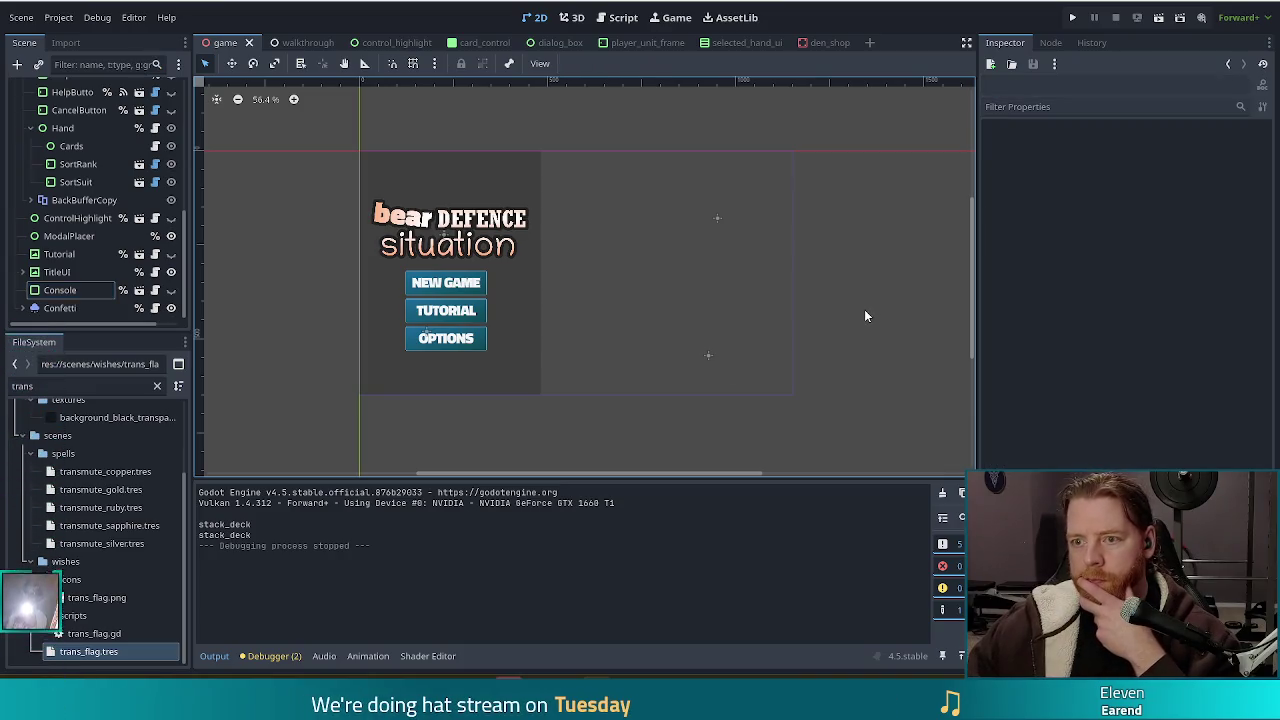
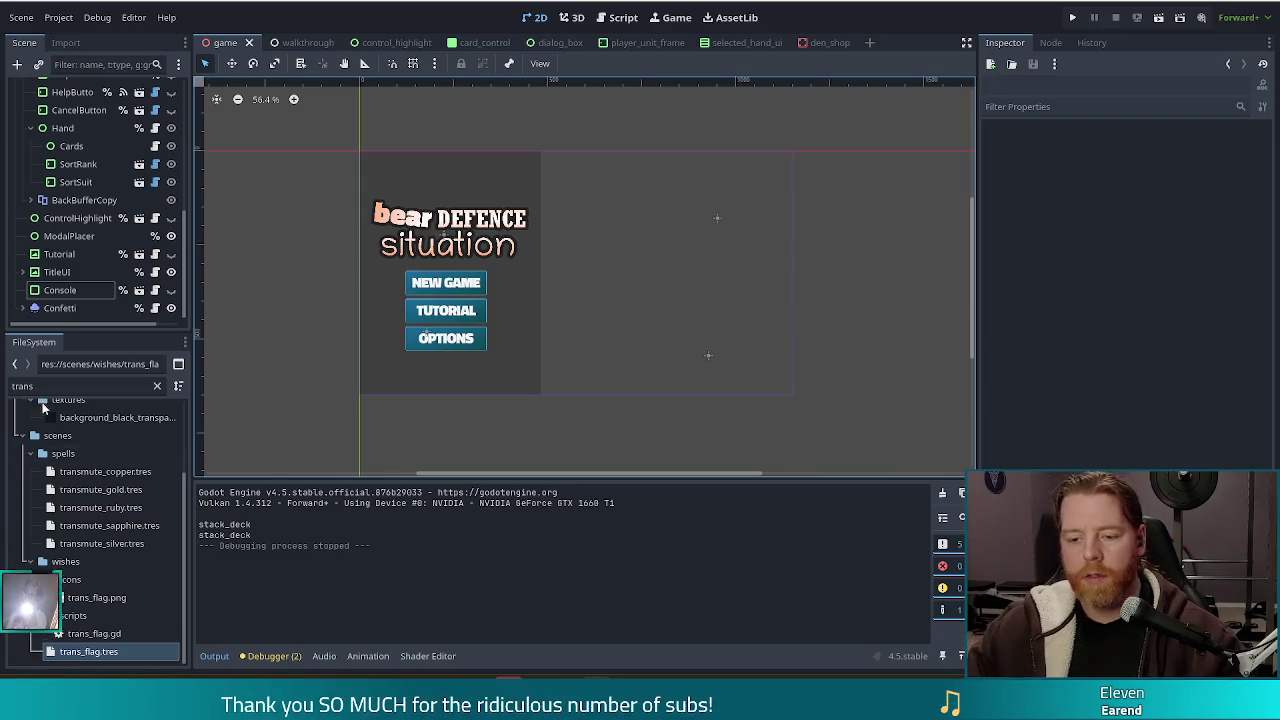
- Filter files by 'slow', inspect curse_slow.tres, then run the project and start a new game
click(79, 386)
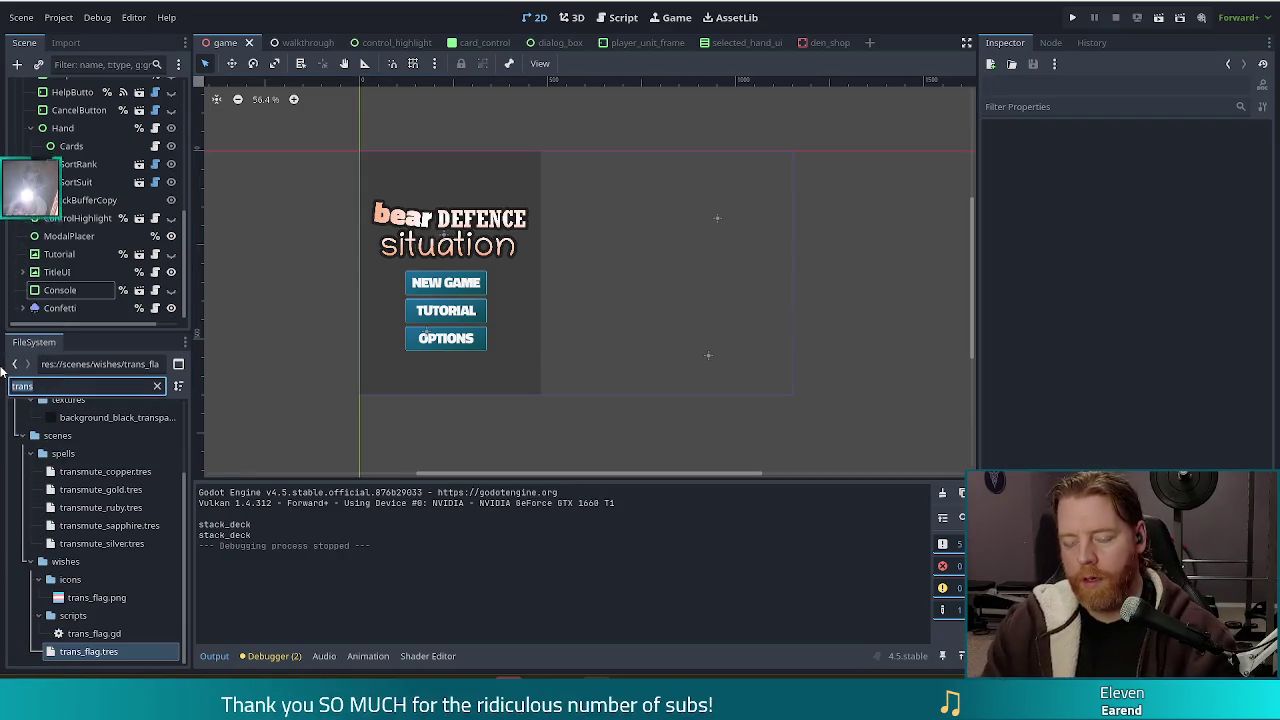
text(slow)
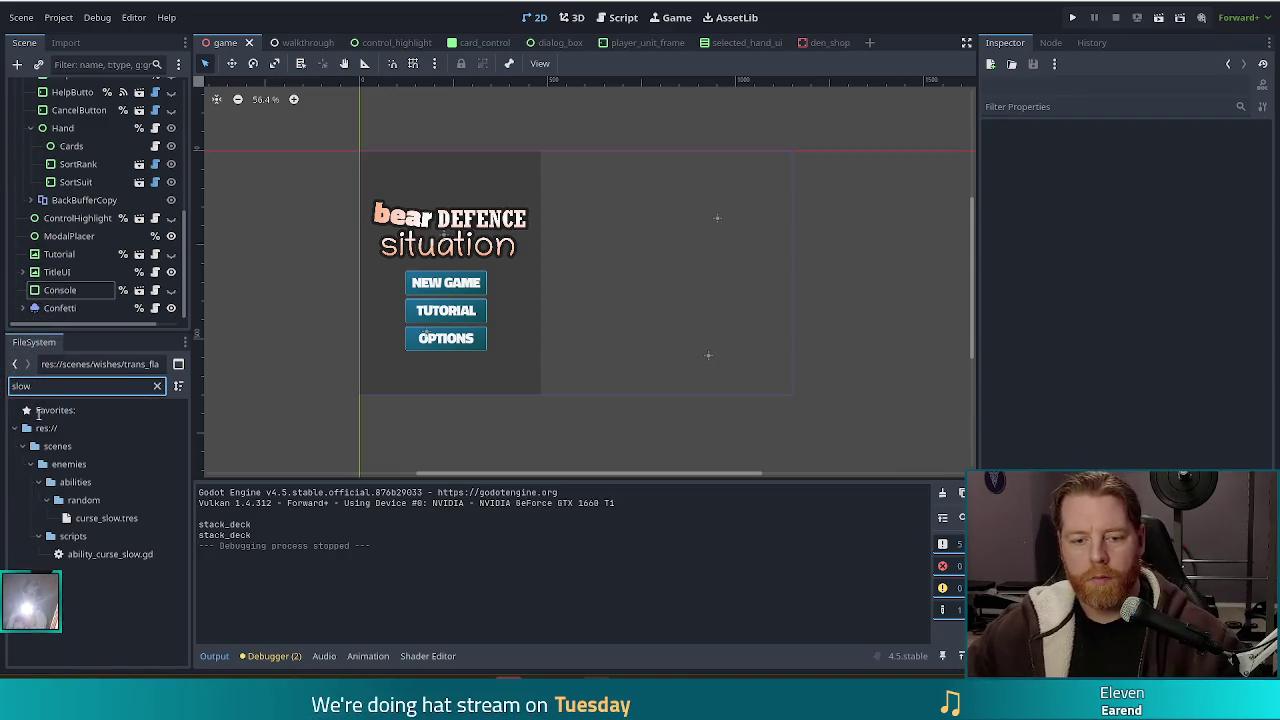
click(105, 518)
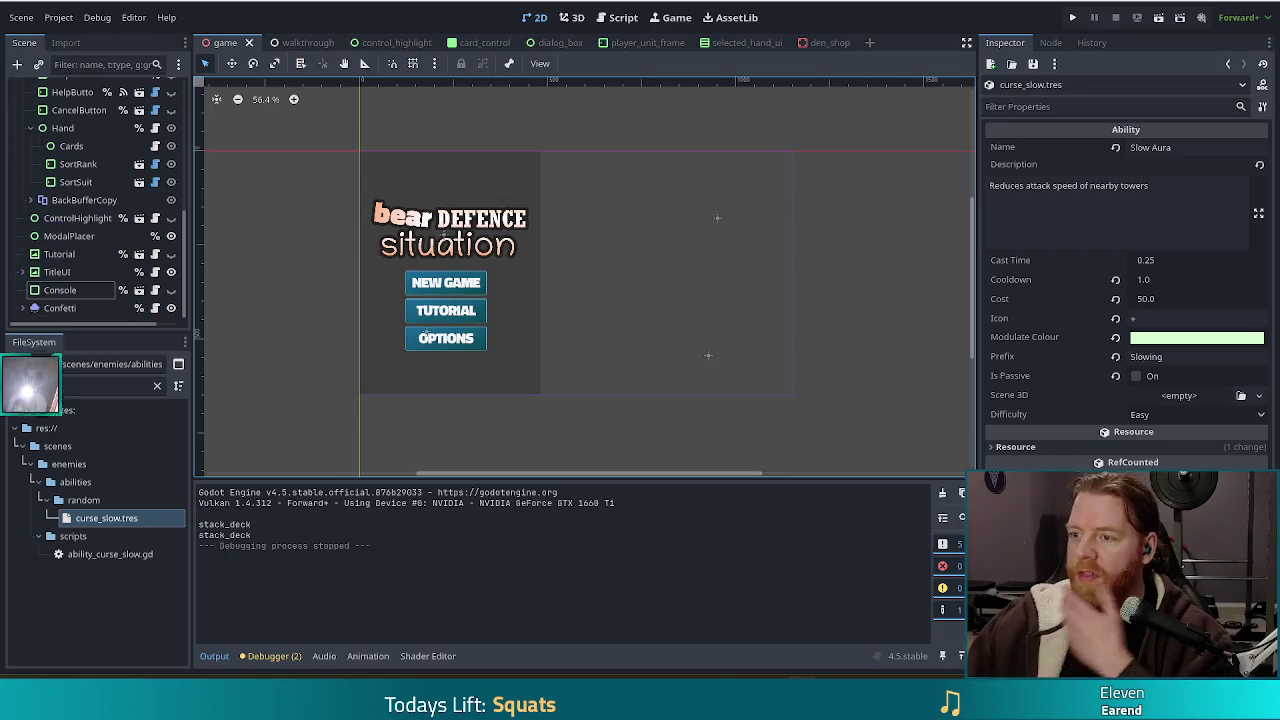
click(1073, 20)
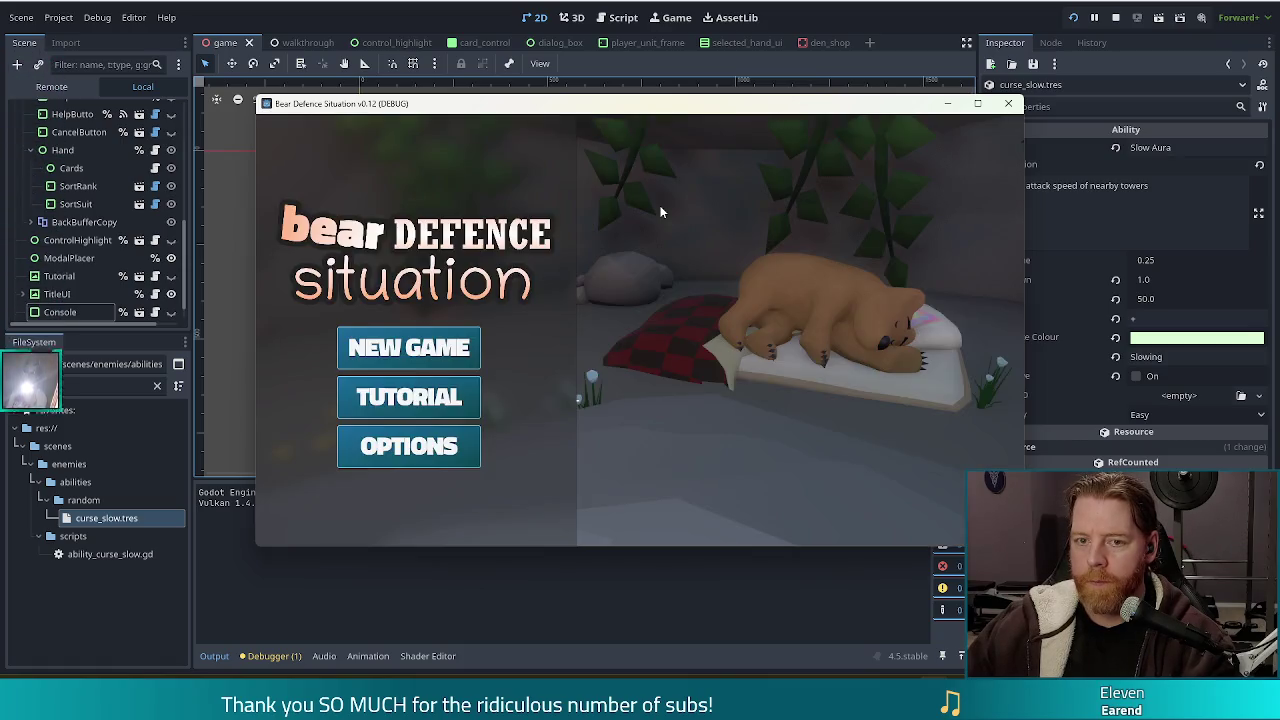
click(454, 340)
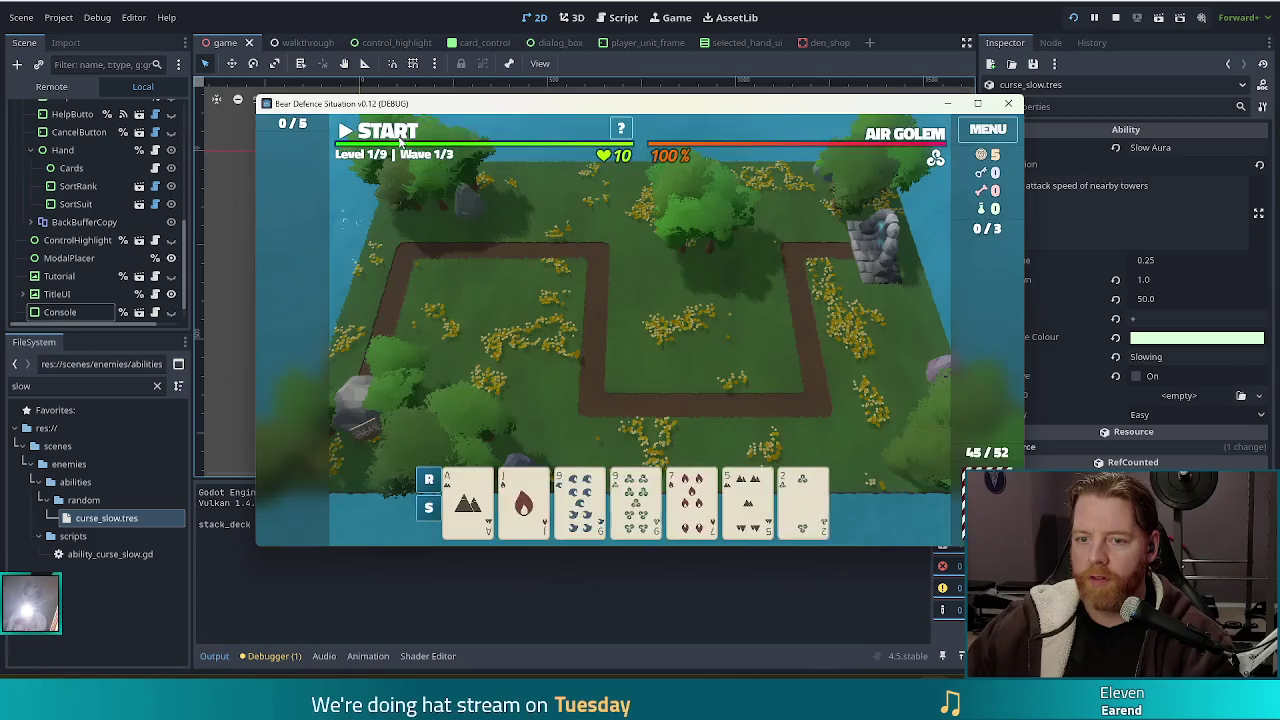
- Start the first wave, pause it, and select the 9 of Wind and 9 of Water
click(383, 135)
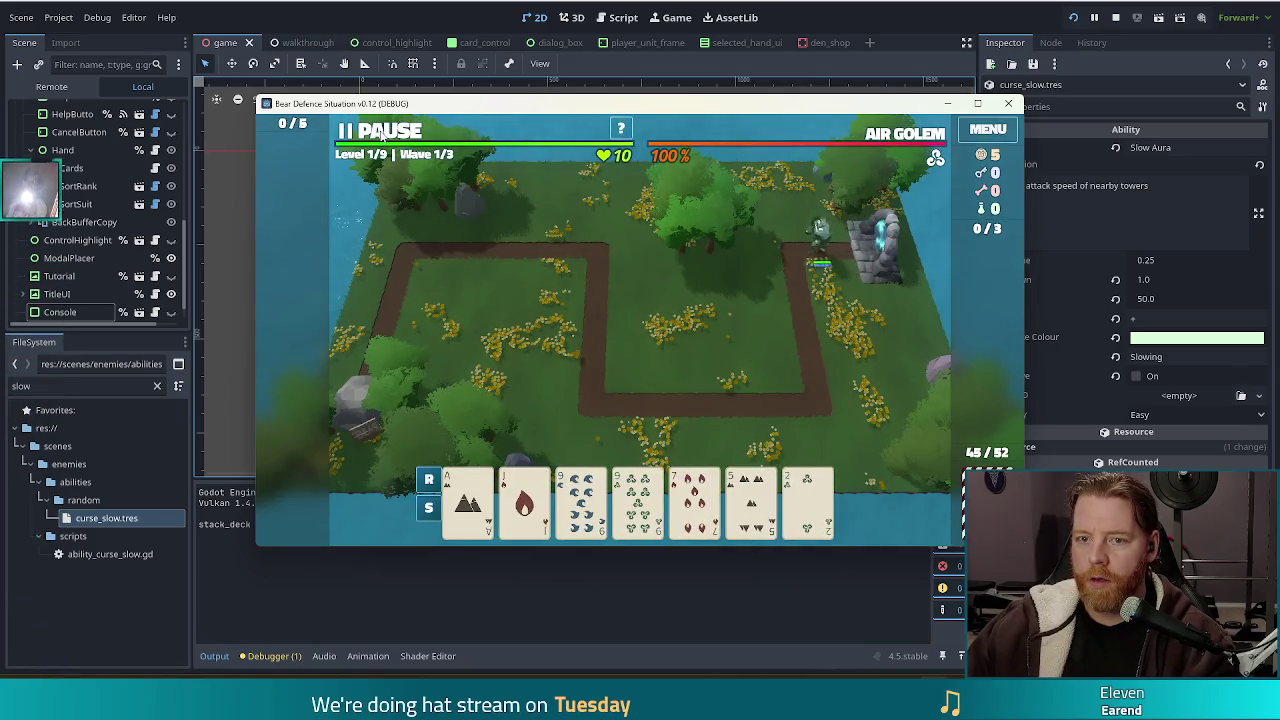
click(383, 135)
click(637, 505)
click(580, 505)
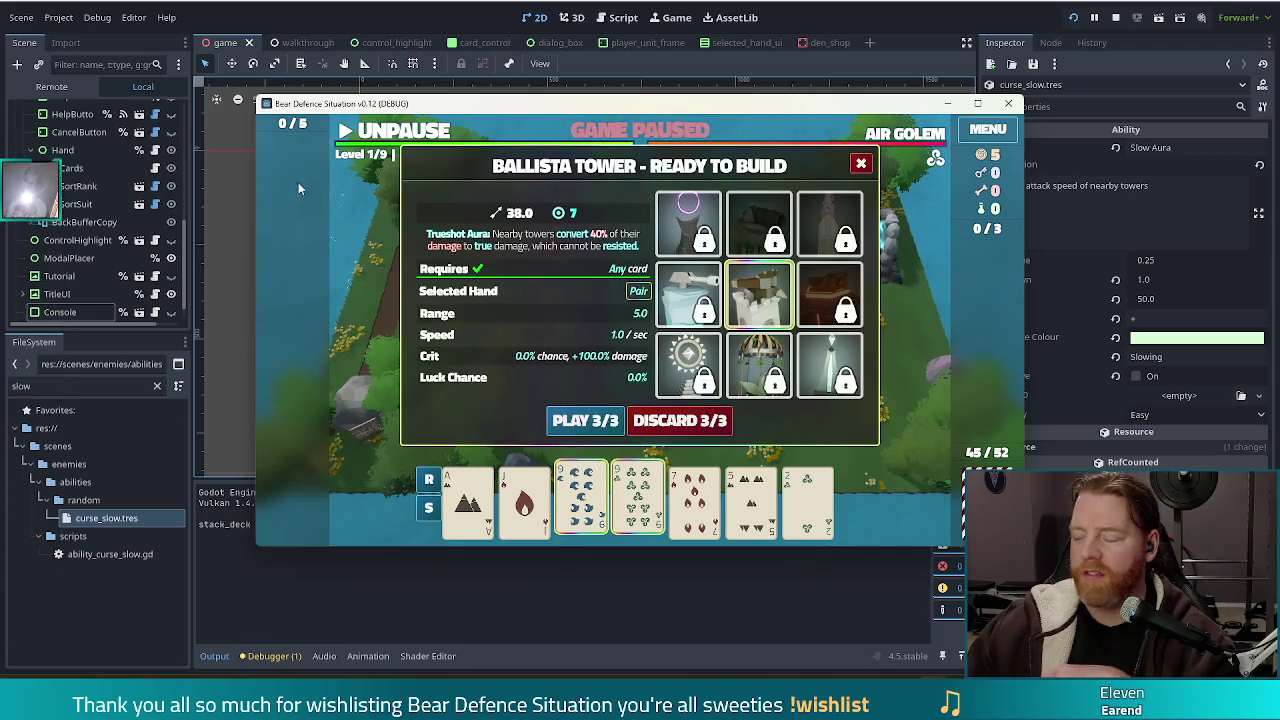
- Open and close the game settings, then play the pair of nines as a Ballista tower
click(986, 132)
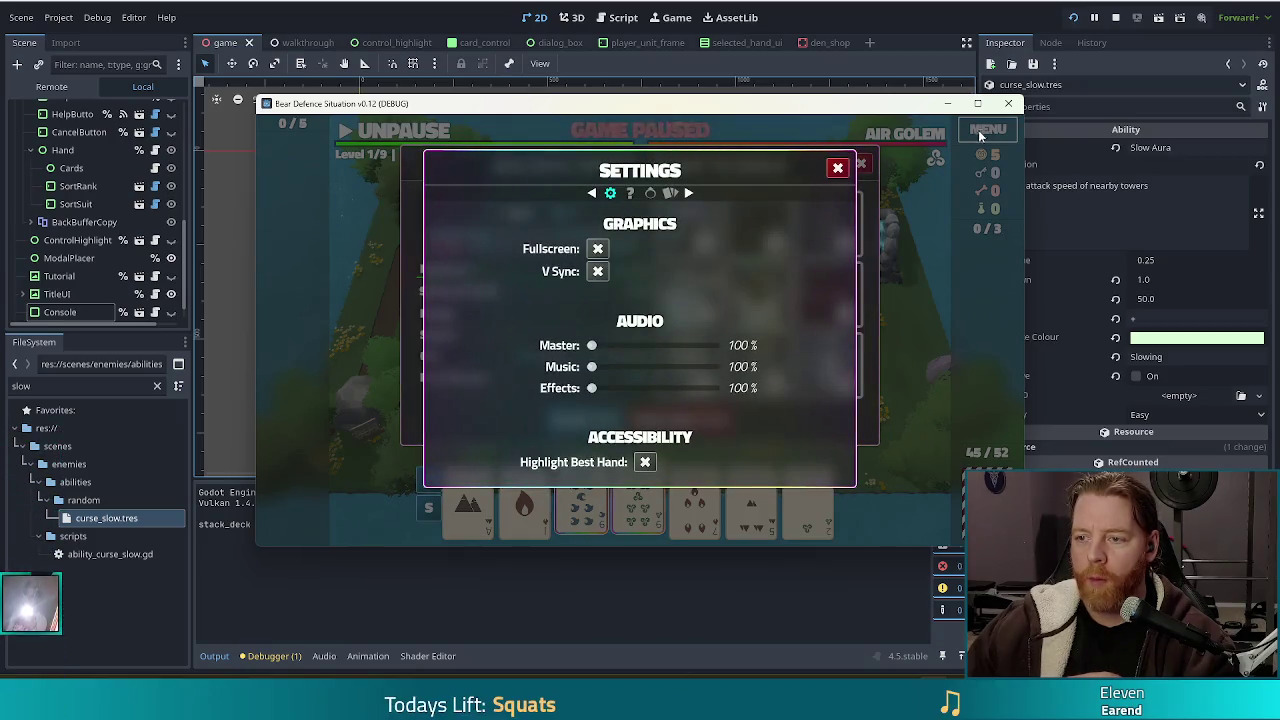
click(838, 167)
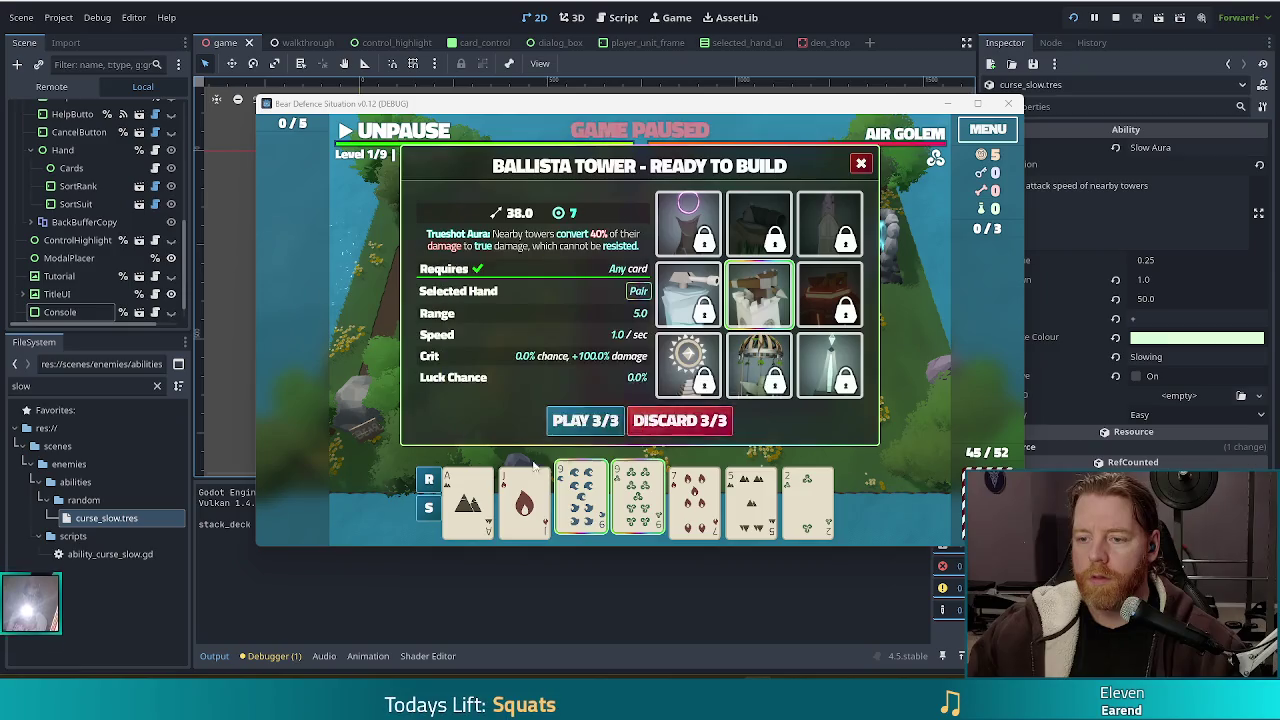
click(578, 422)
- Place the Ballista tower on the map, review its 38.0 damage stats, and close the popup
click(748, 358)
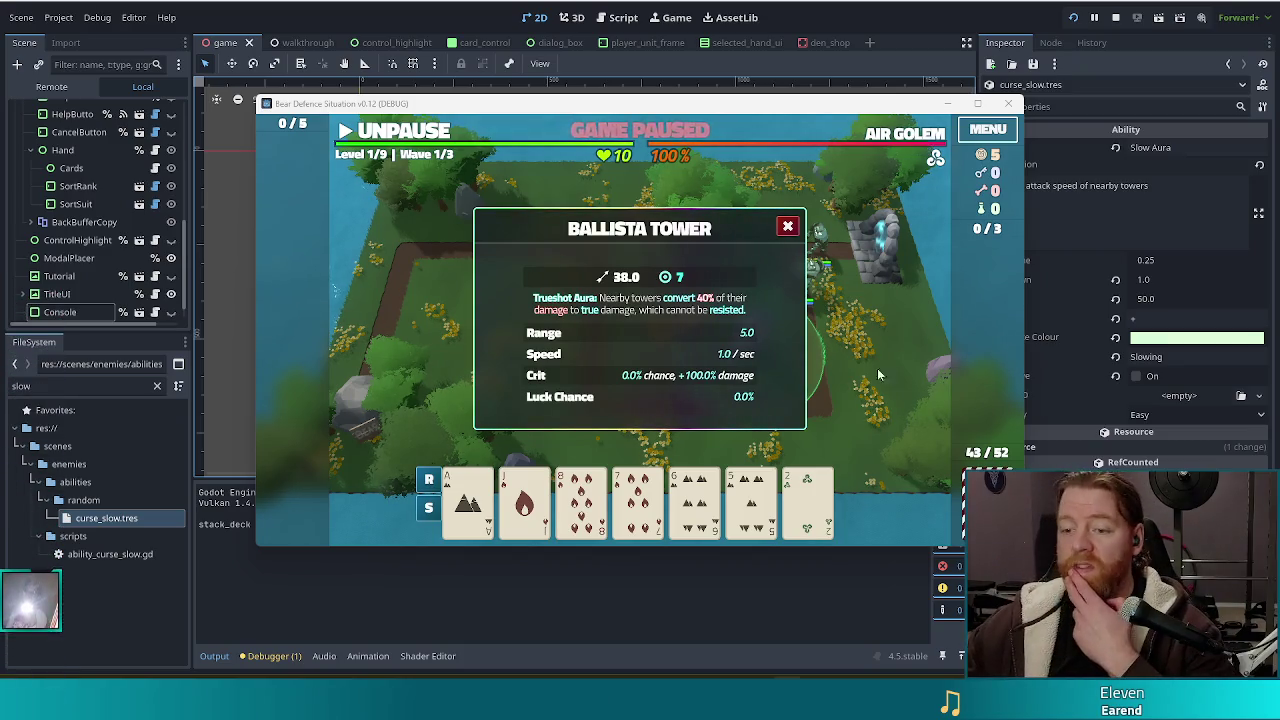
click(789, 228)
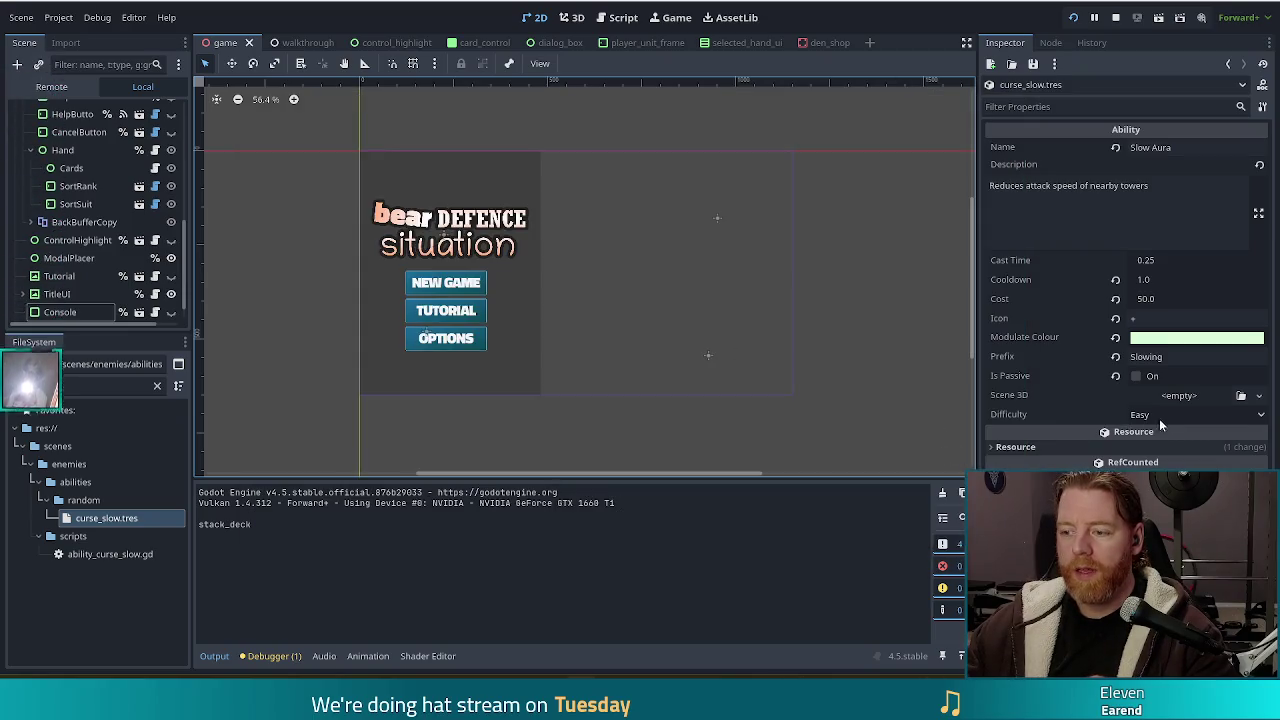
- Set Slow Aura's difficulty to Medium, open curse_temperance.tres via a 'crittemper' search, and stop the game
click(1170, 417)
click(1160, 452)
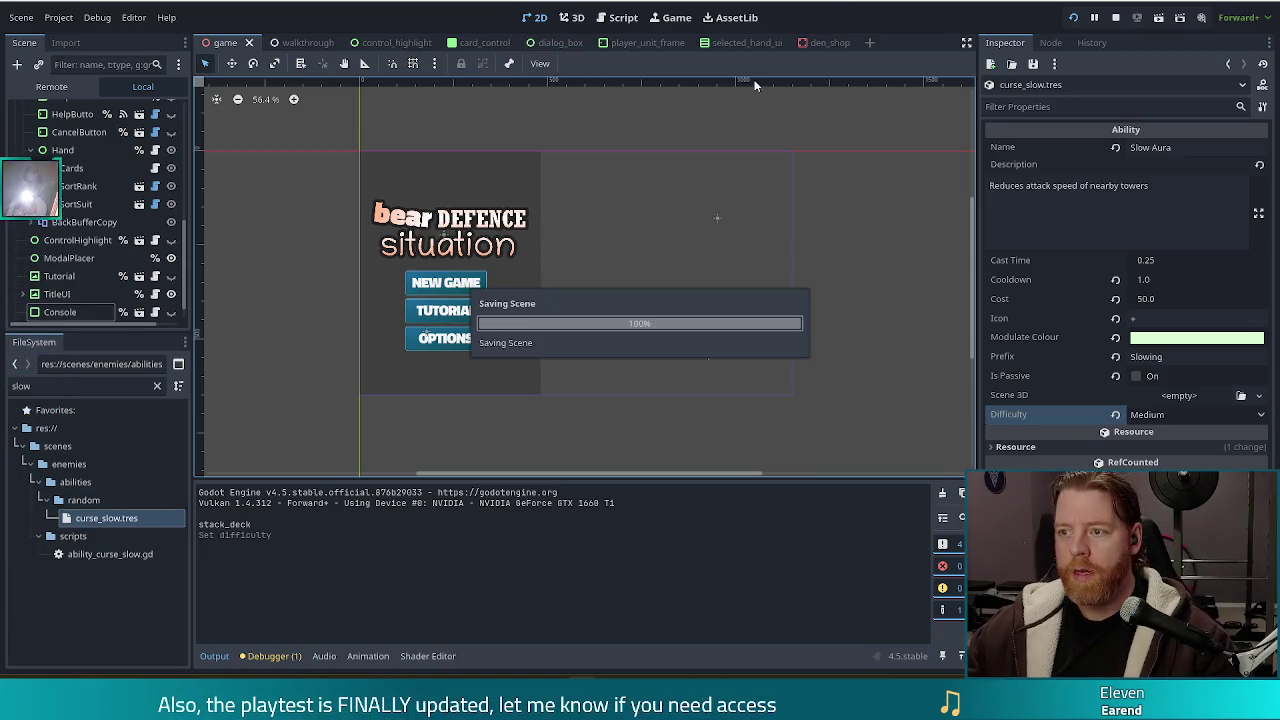
click(50, 386)
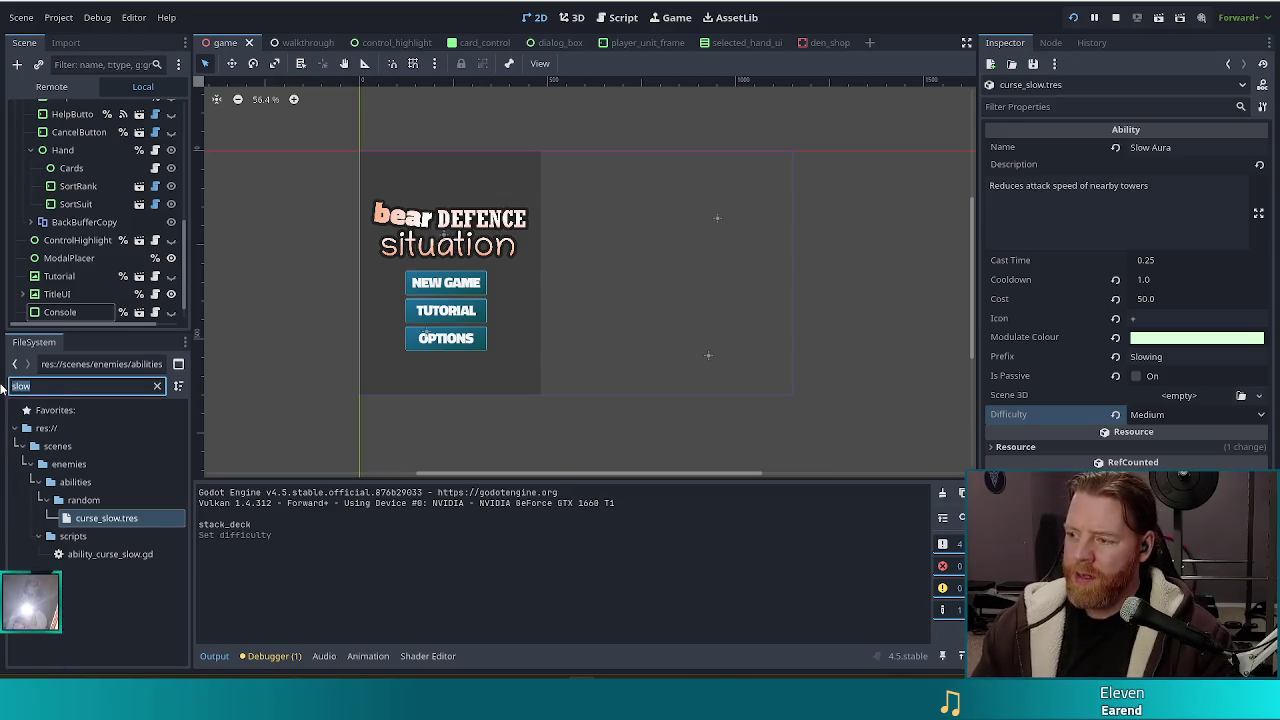
text(crit)
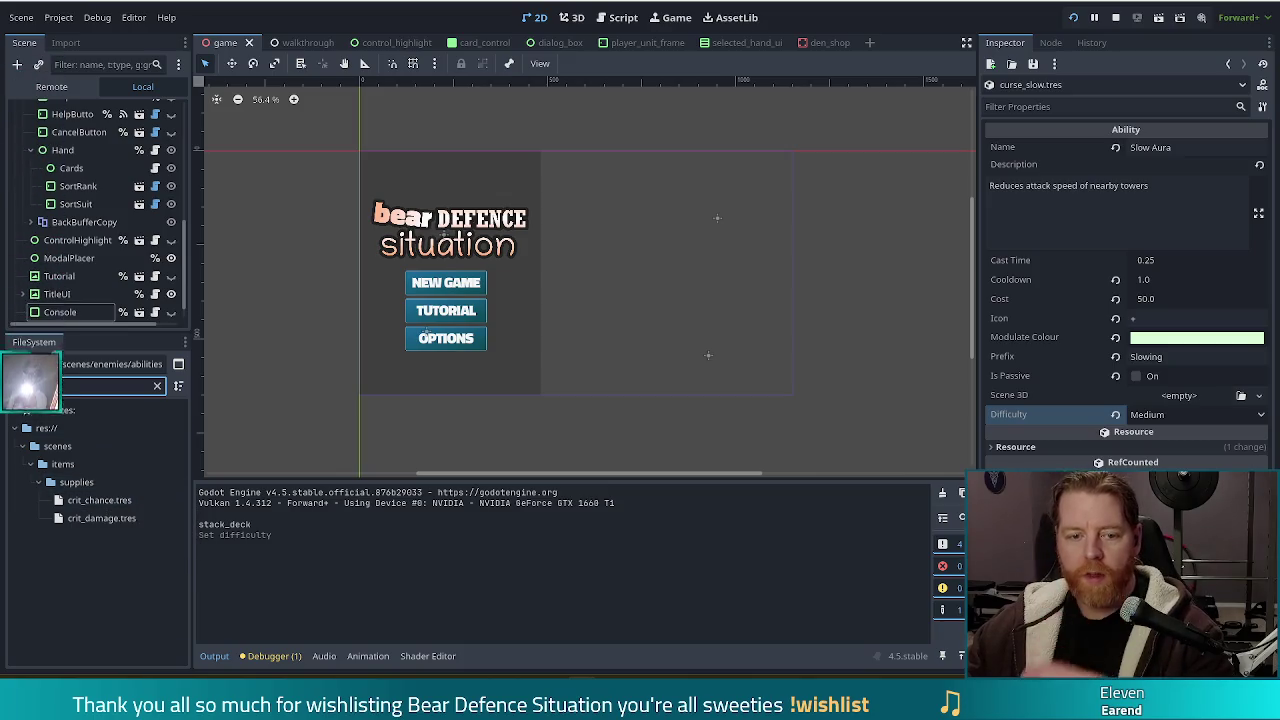
text(temper)
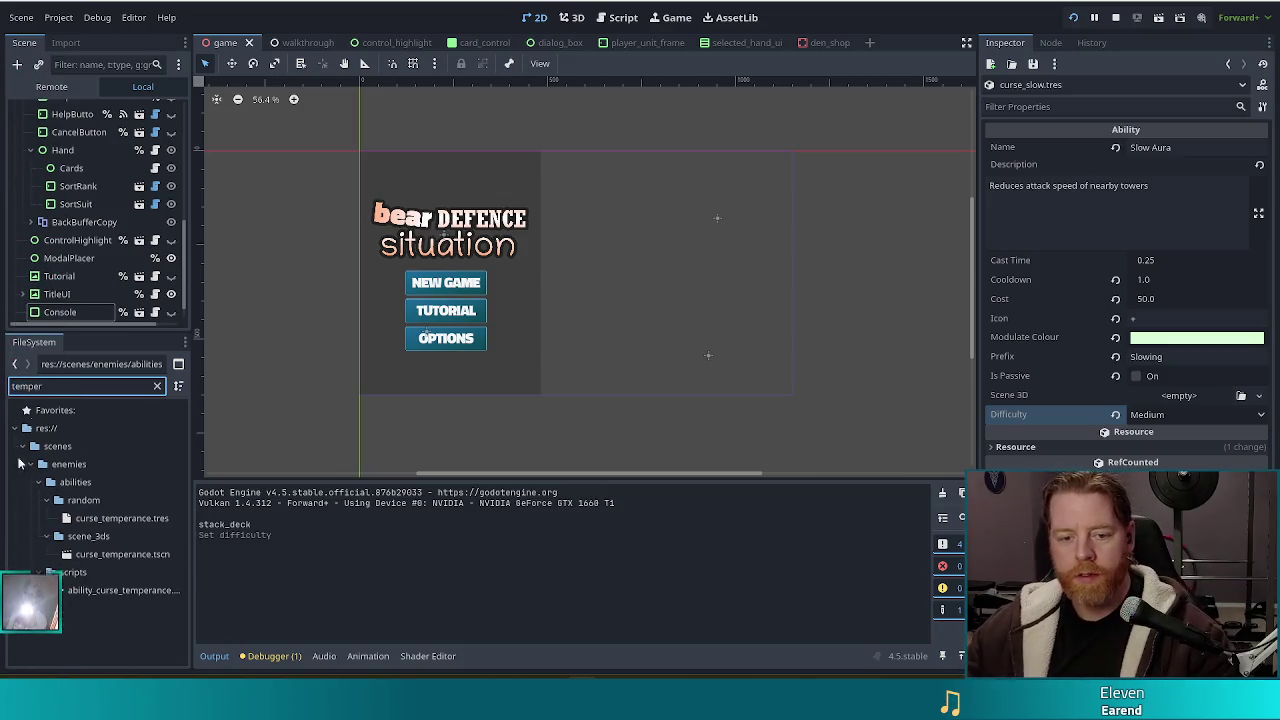
click(120, 518)
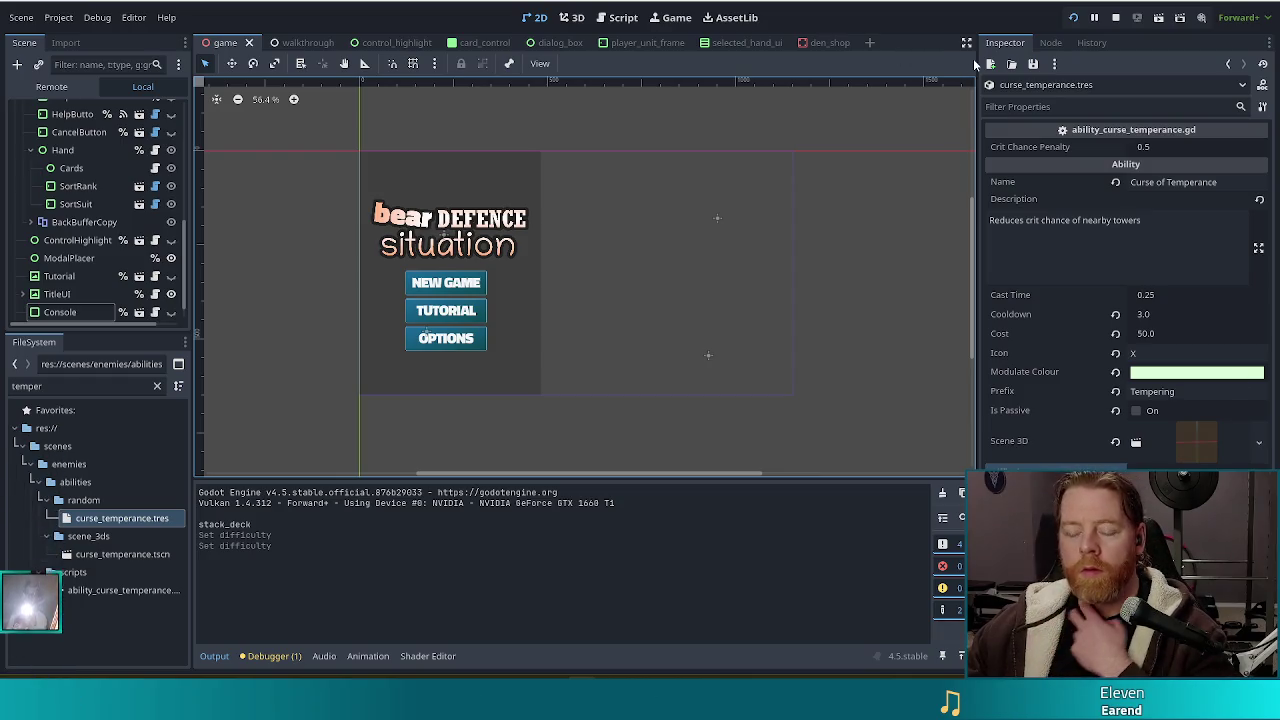
click(1115, 18)
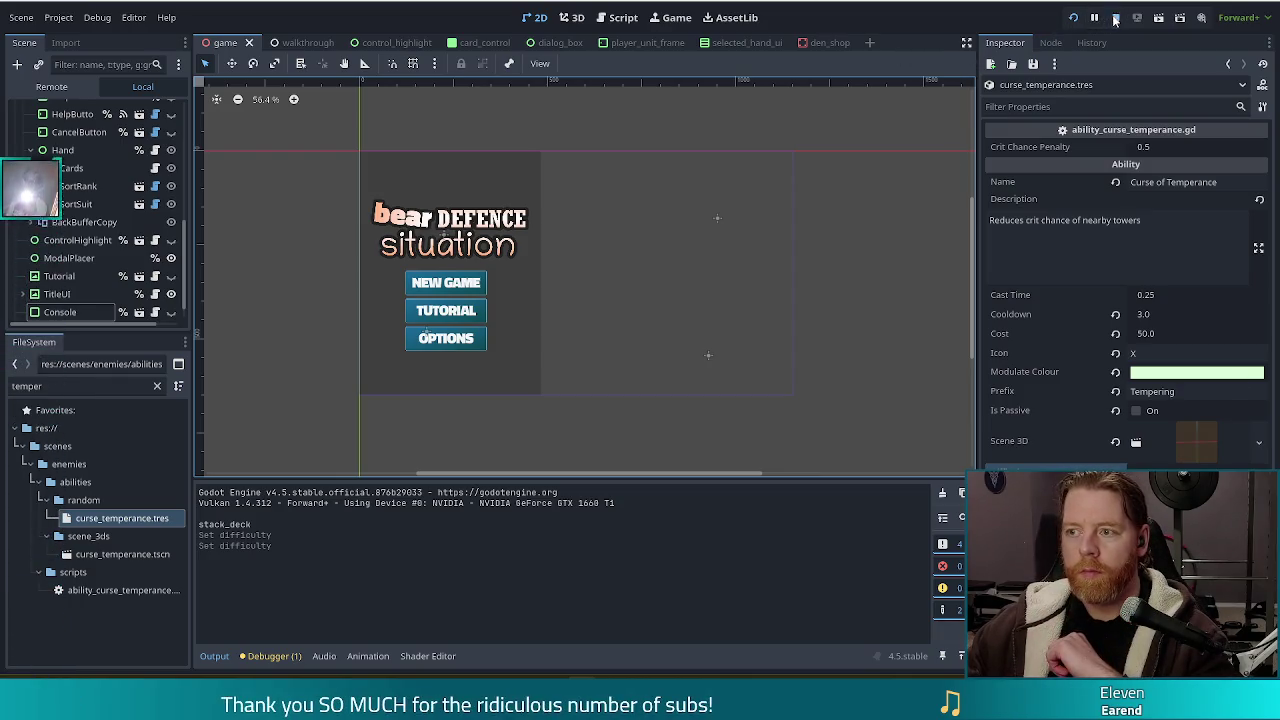
- Close the card_control, control_highlight, dialog_box, player_unit_frame and selected_hand_ui scene tabs
click(616, 18)
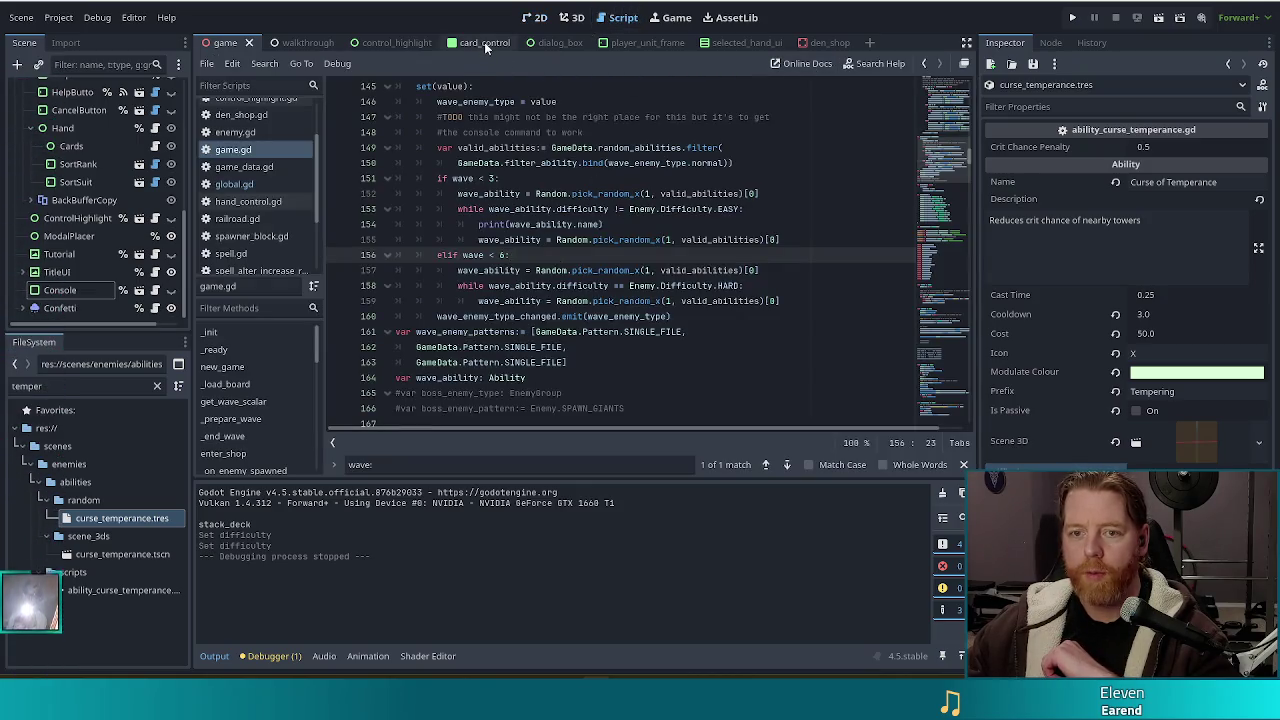
click(482, 43)
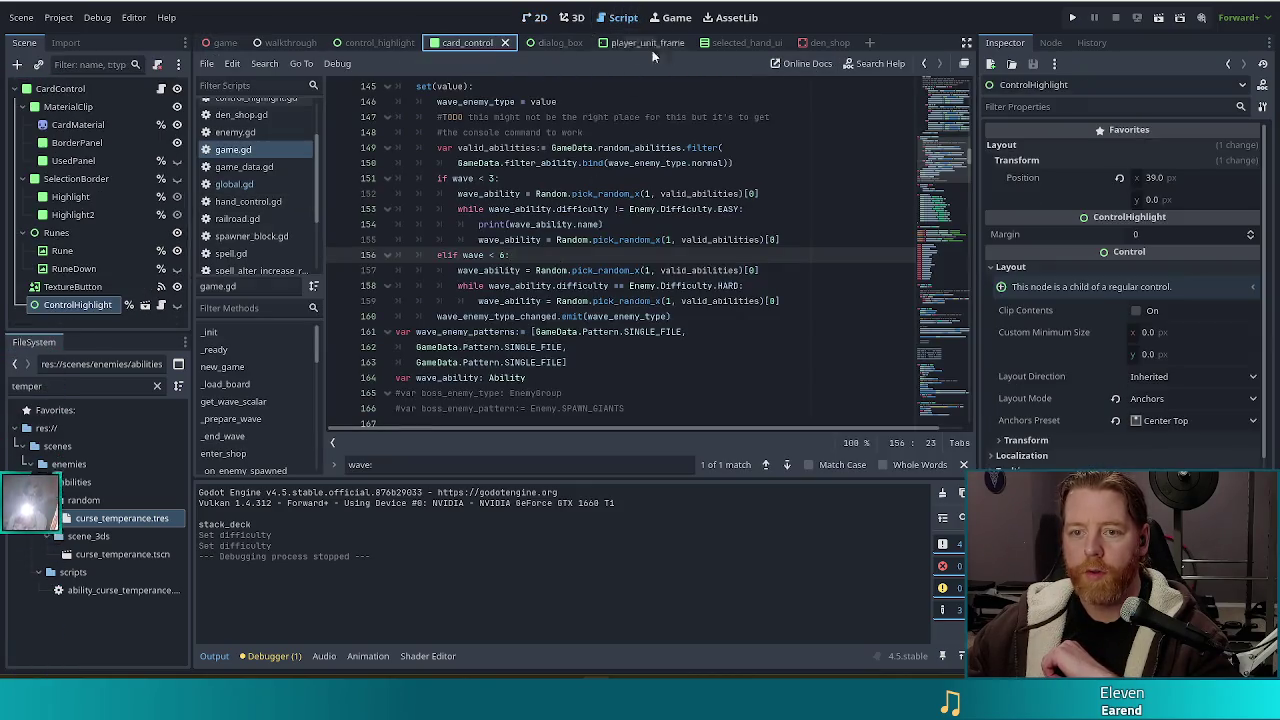
click(506, 43)
click(480, 43)
click(395, 43)
click(426, 43)
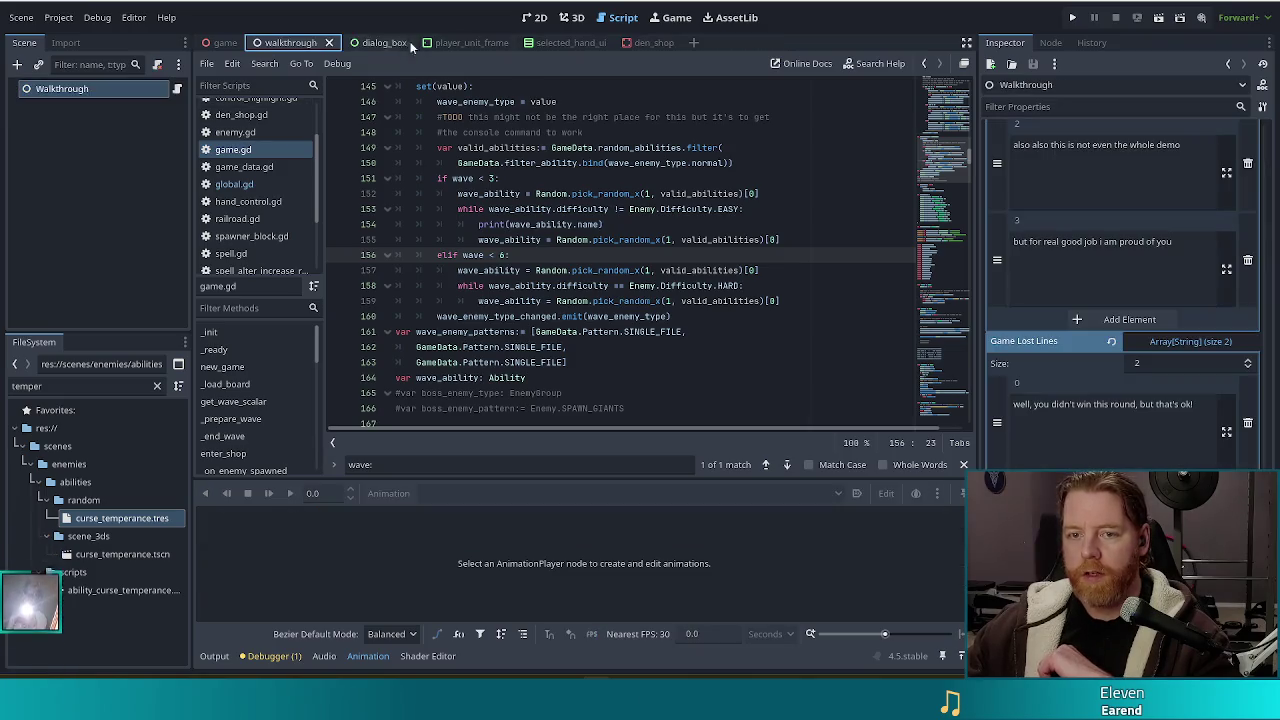
click(378, 43)
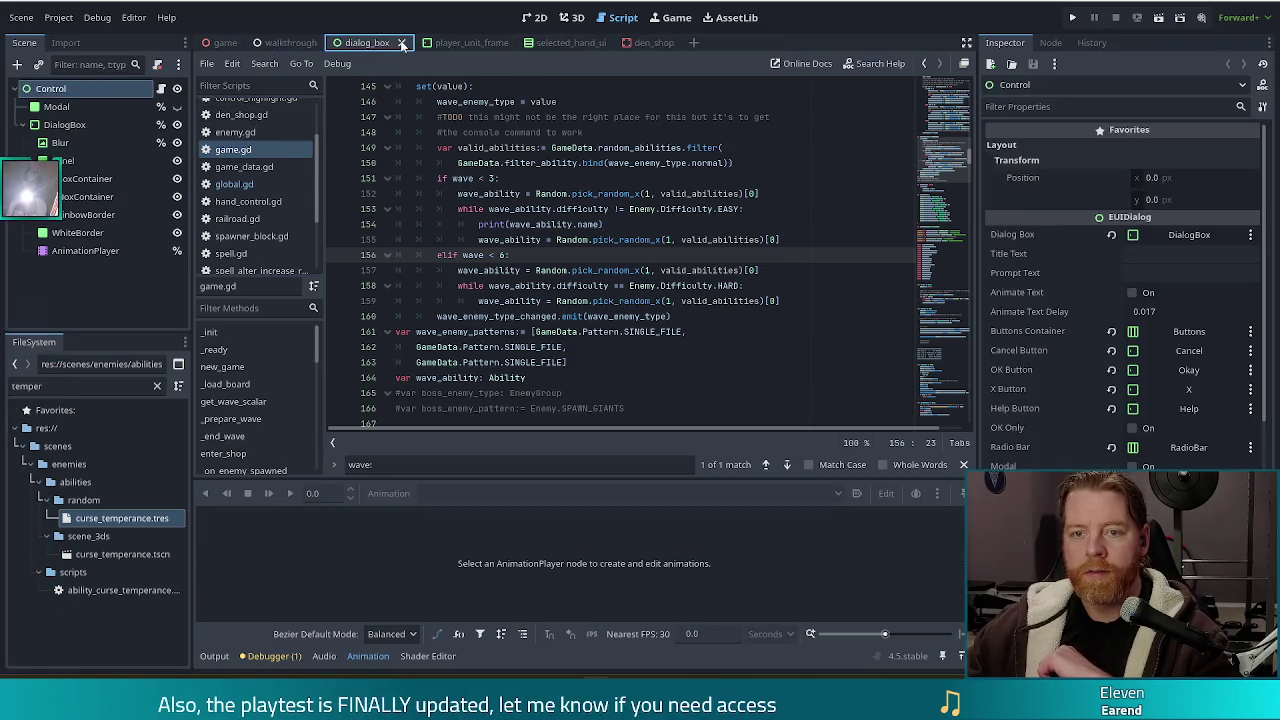
click(402, 43)
click(408, 42)
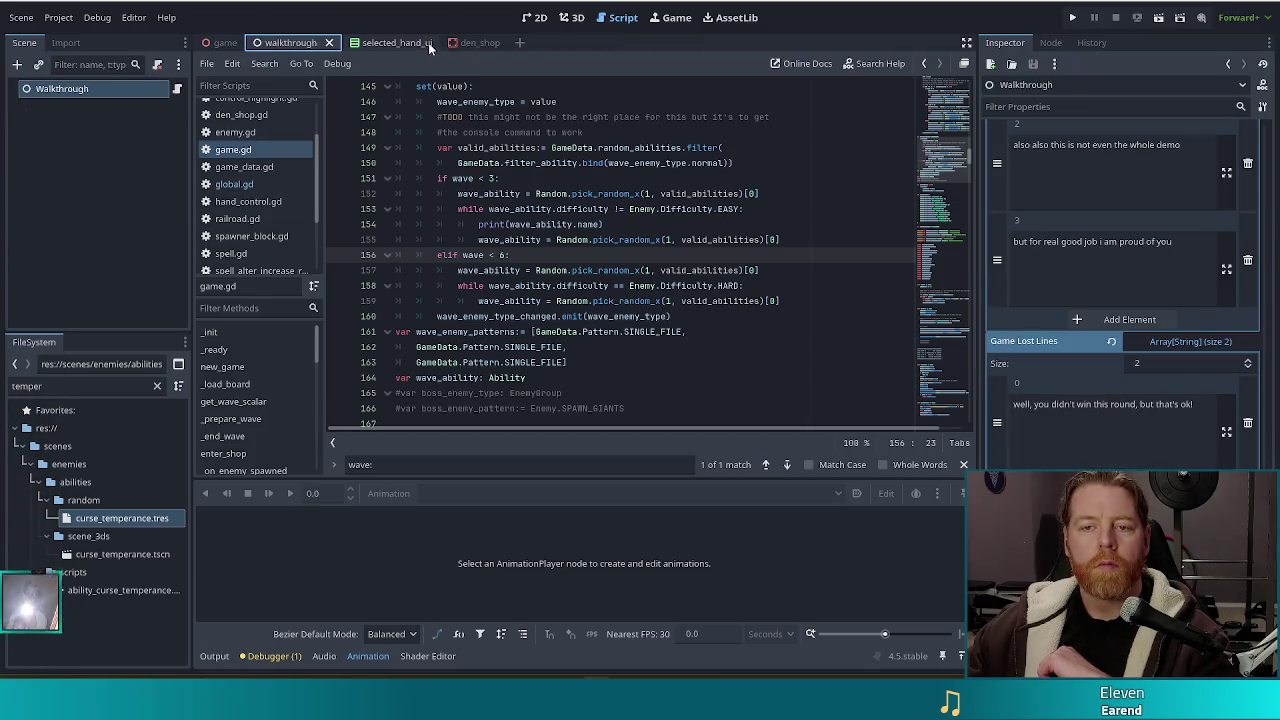
click(428, 42)
click(428, 42)
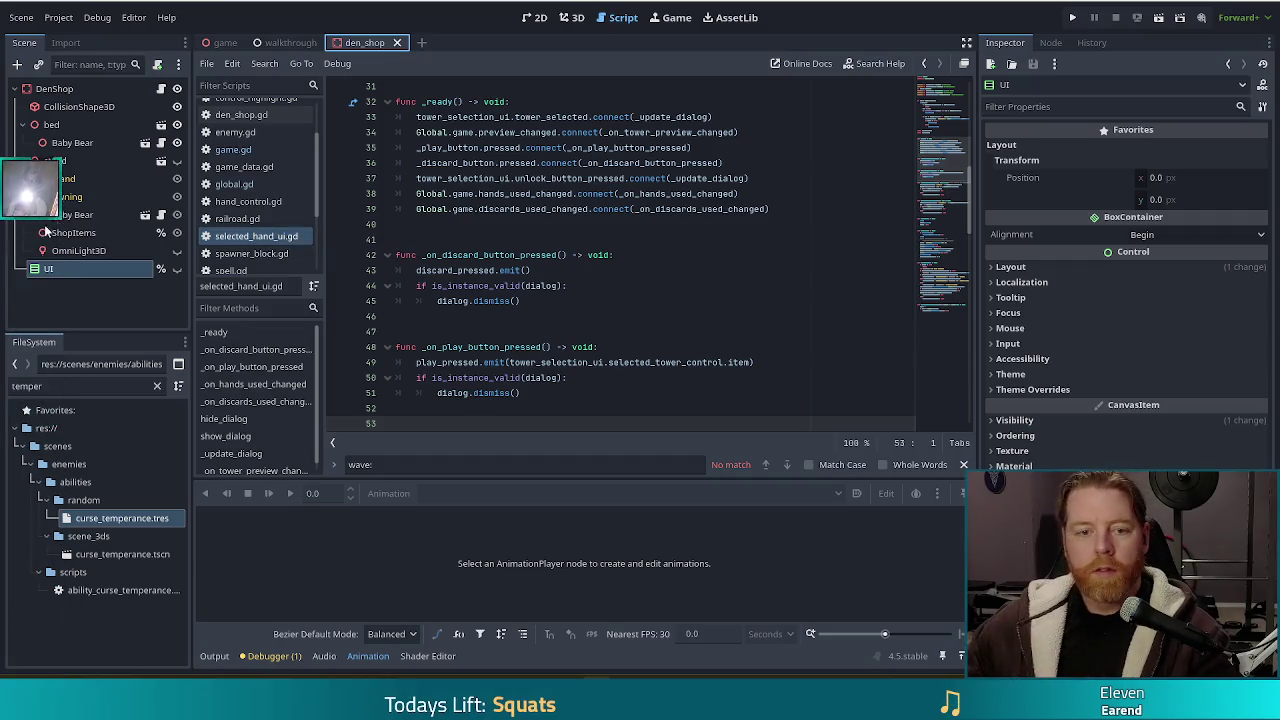
- Filter the FileSystem by 'hoard' and select den_hoard.tscn under scenes/blocks
double_click(80, 391)
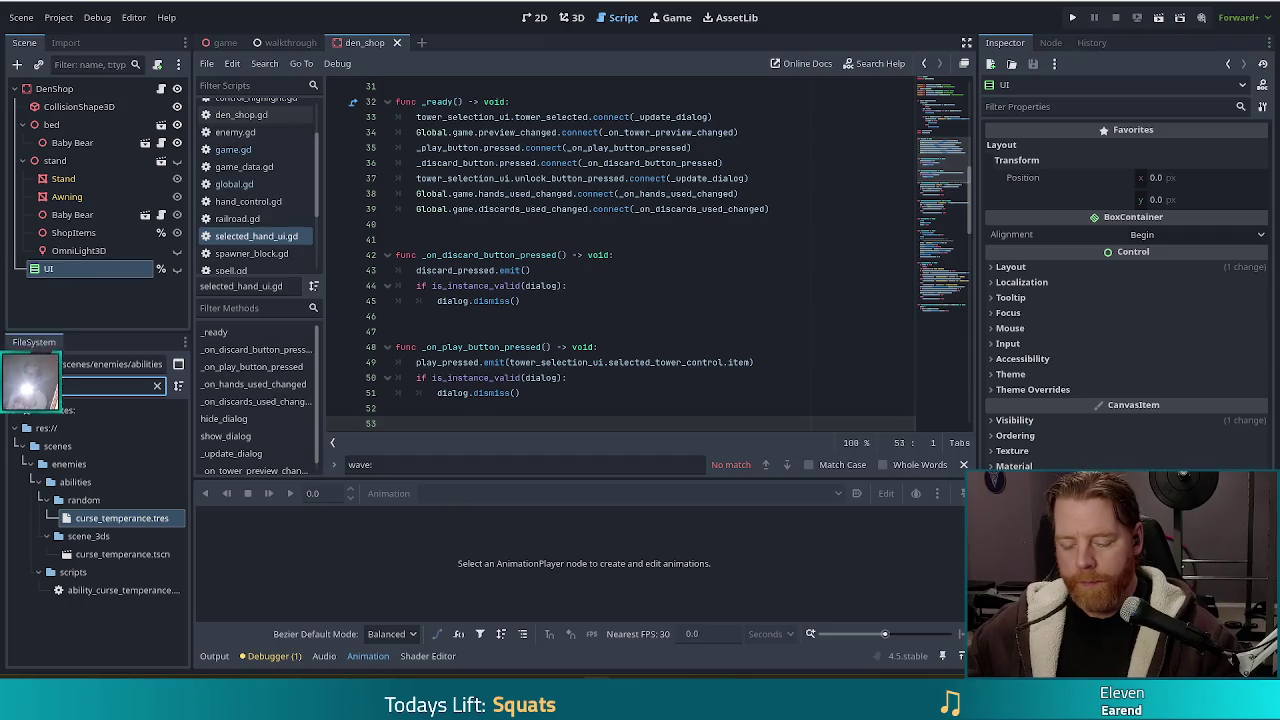
text(cauldron)
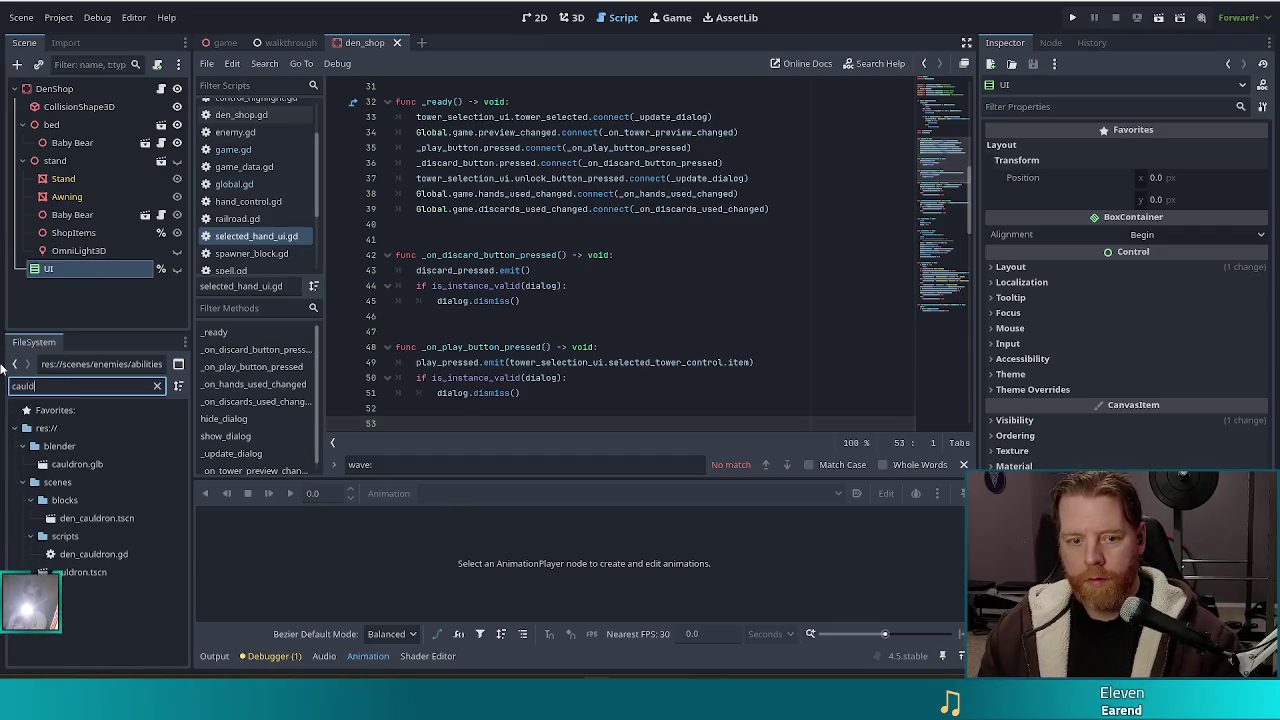
key(BackSpace)
key(BackSpace)
key(BackSpace)
text(hoard)
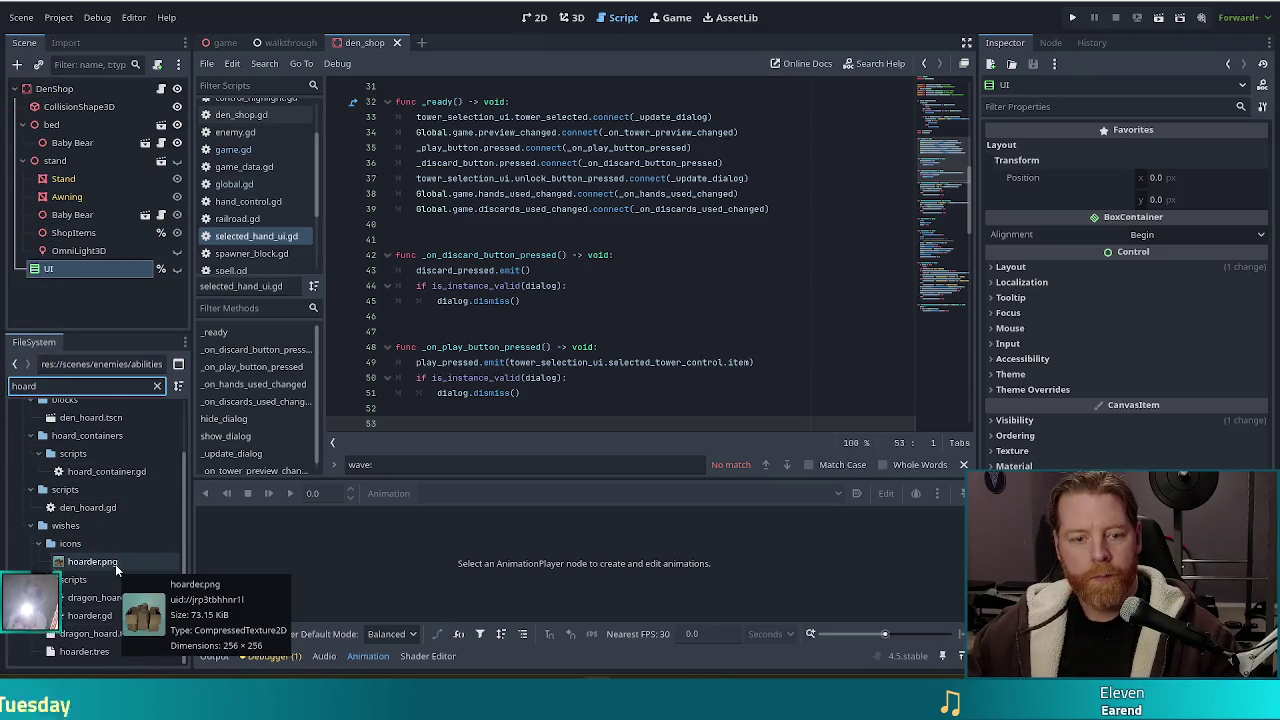
scroll(114, 480, up, 1)
click(112, 452)
- Open den_hoard.tscn and inspect the UI and TowerSelectionUI nodes in the Inspector
double_click(112, 451)
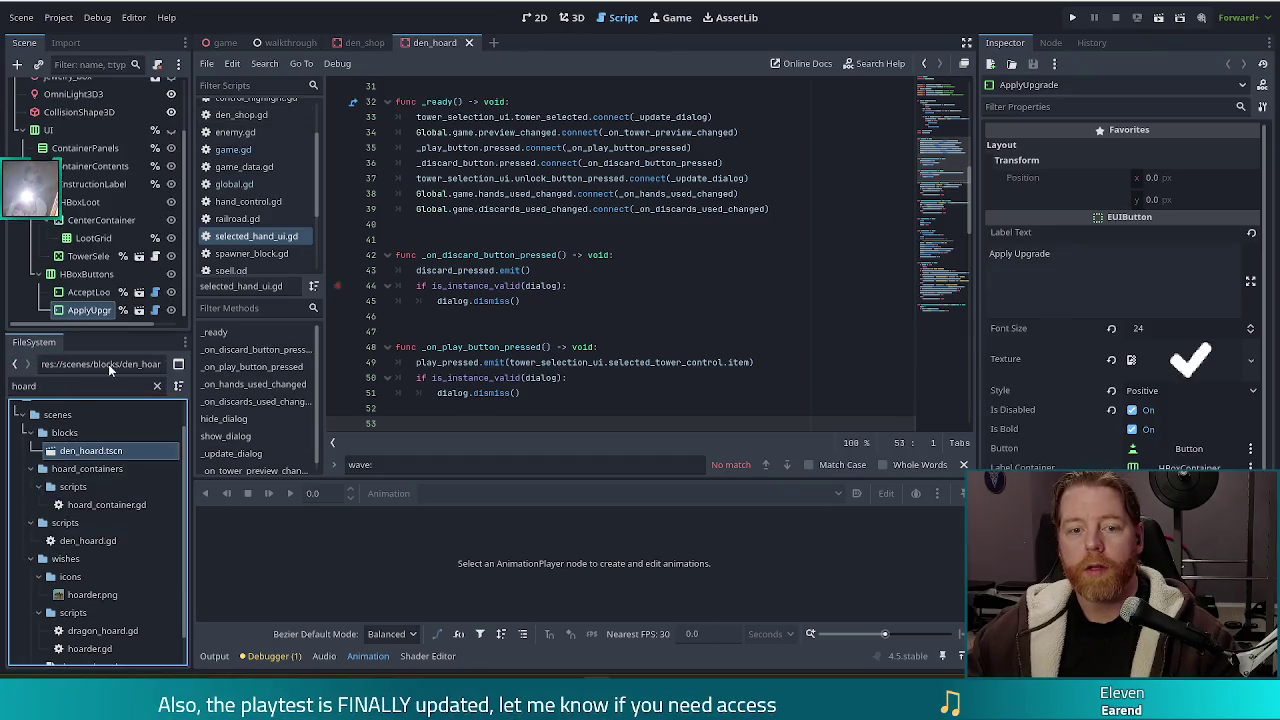
click(70, 130)
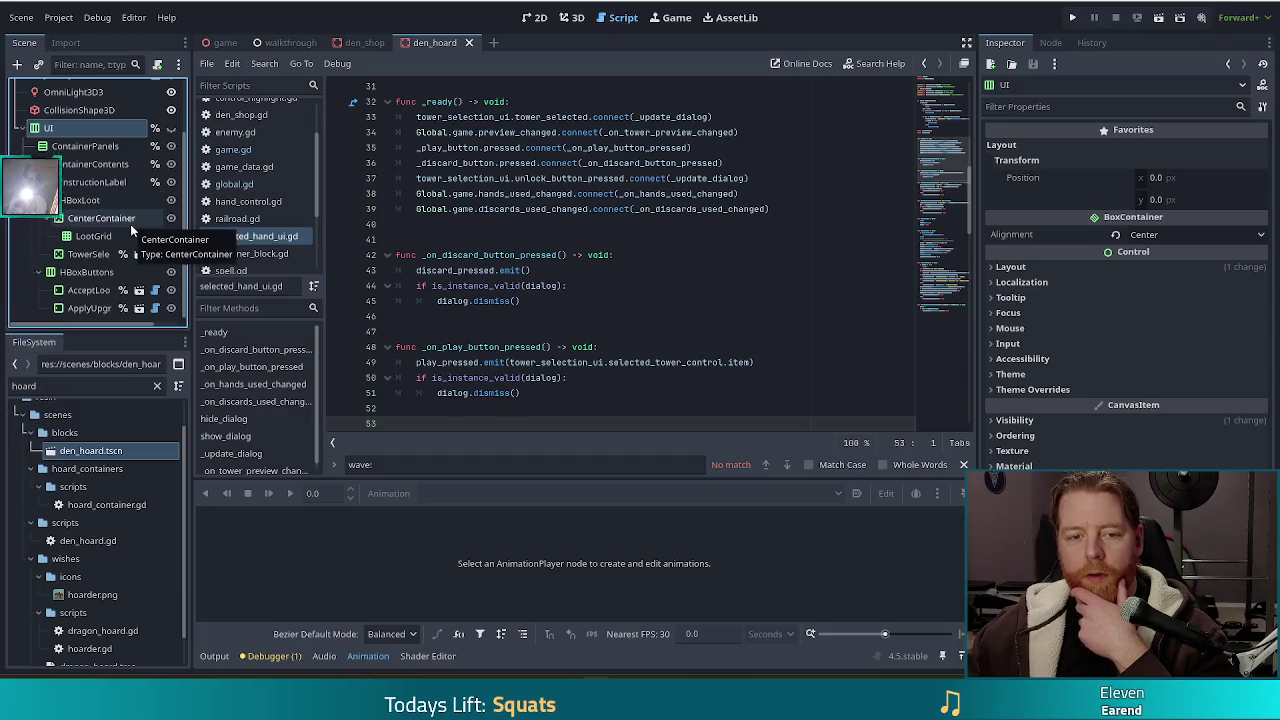
click(89, 254)
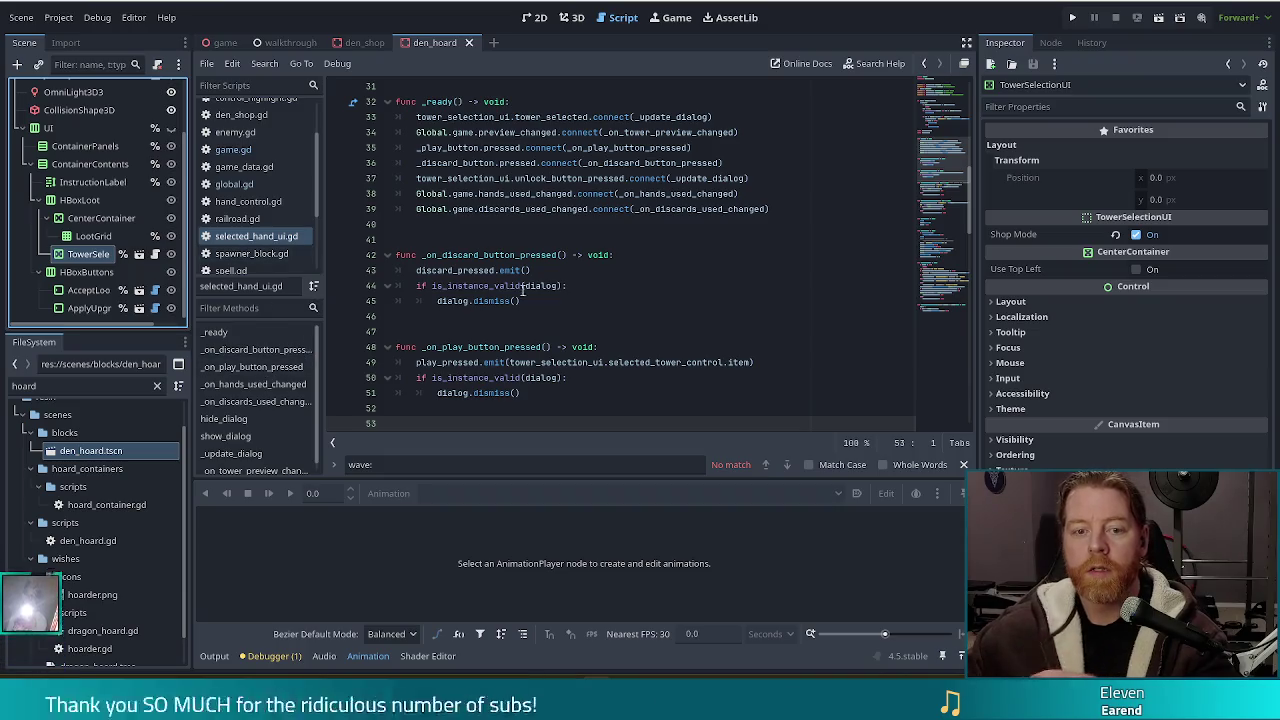
scroll(100, 216, up, 3)
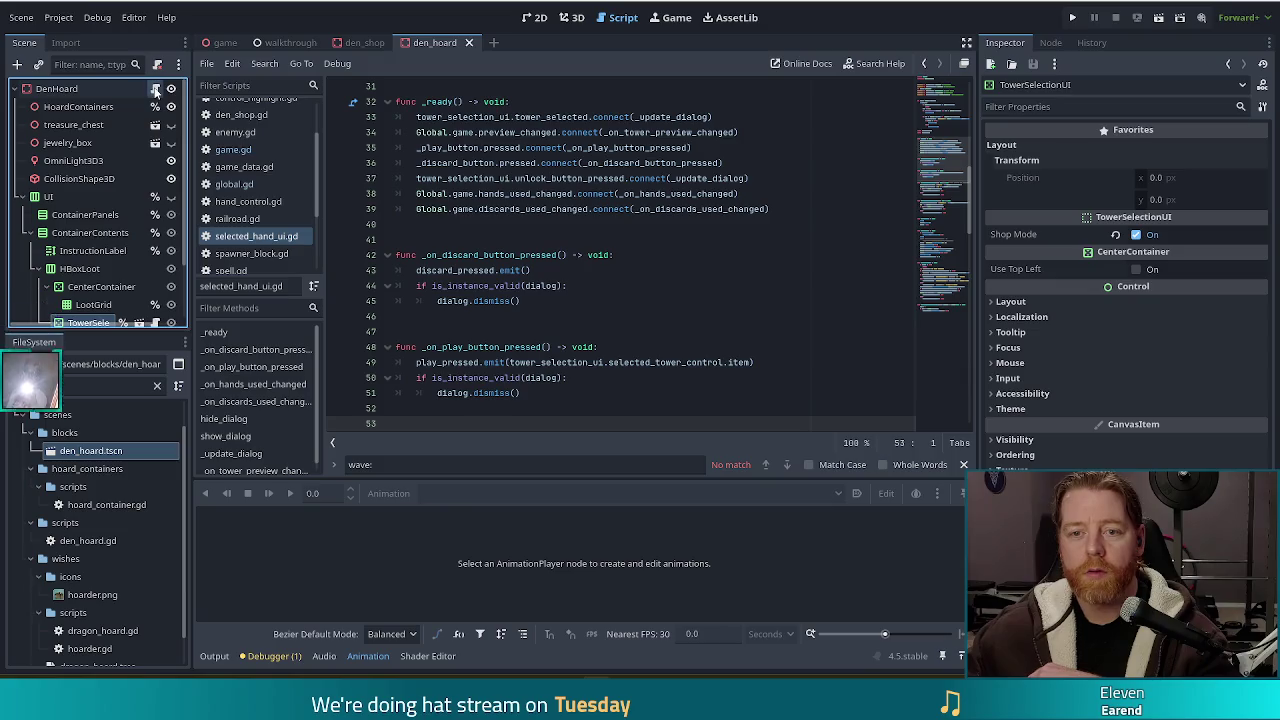
- Open DenHoard's den_hoard.gd script and place the cursor on line 103 in _on_wave_ended
click(155, 88)
click(546, 178)
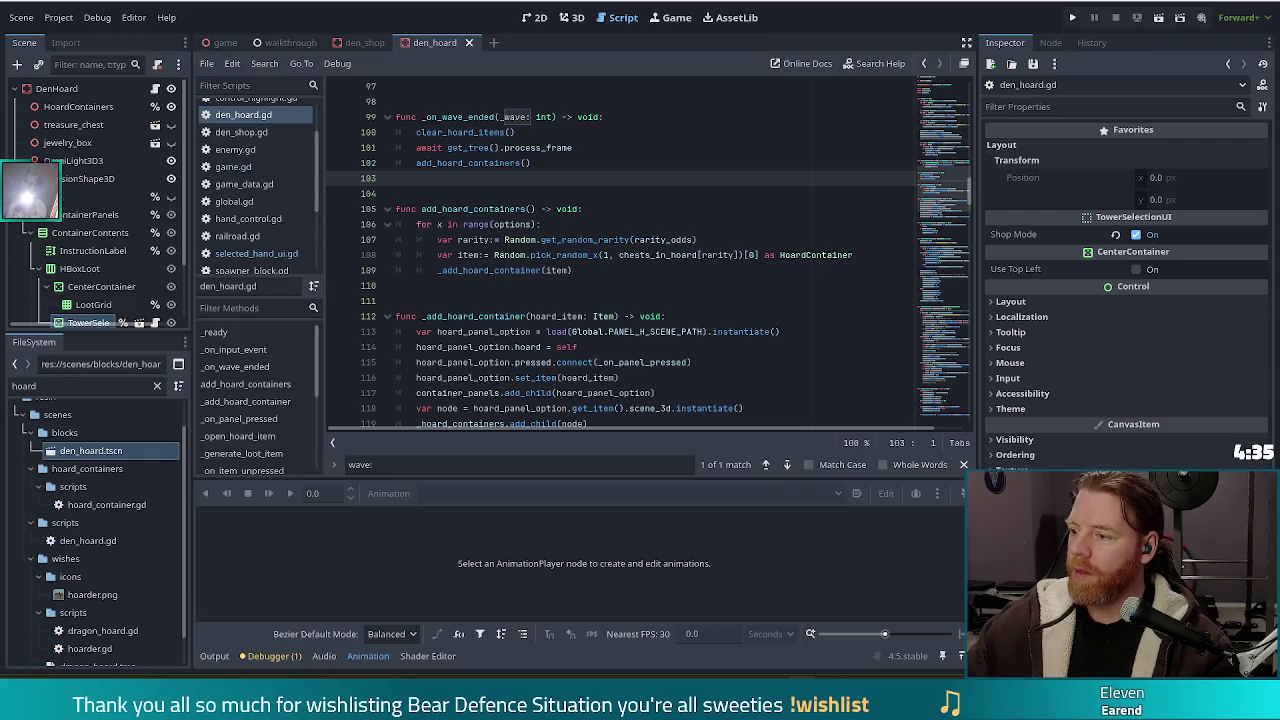
- Review the get_random_rarity call on line 107, then close all open scripts from the File menu
click(553, 240)
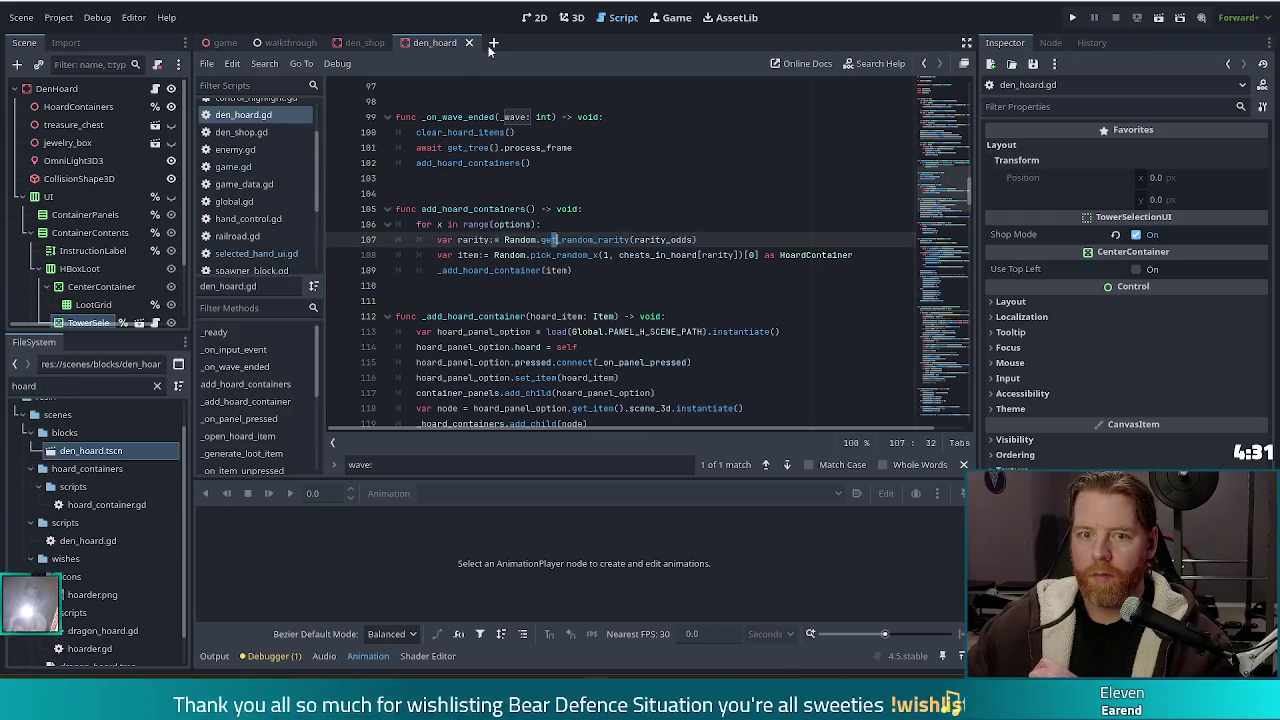
scroll(509, 269, up, 2)
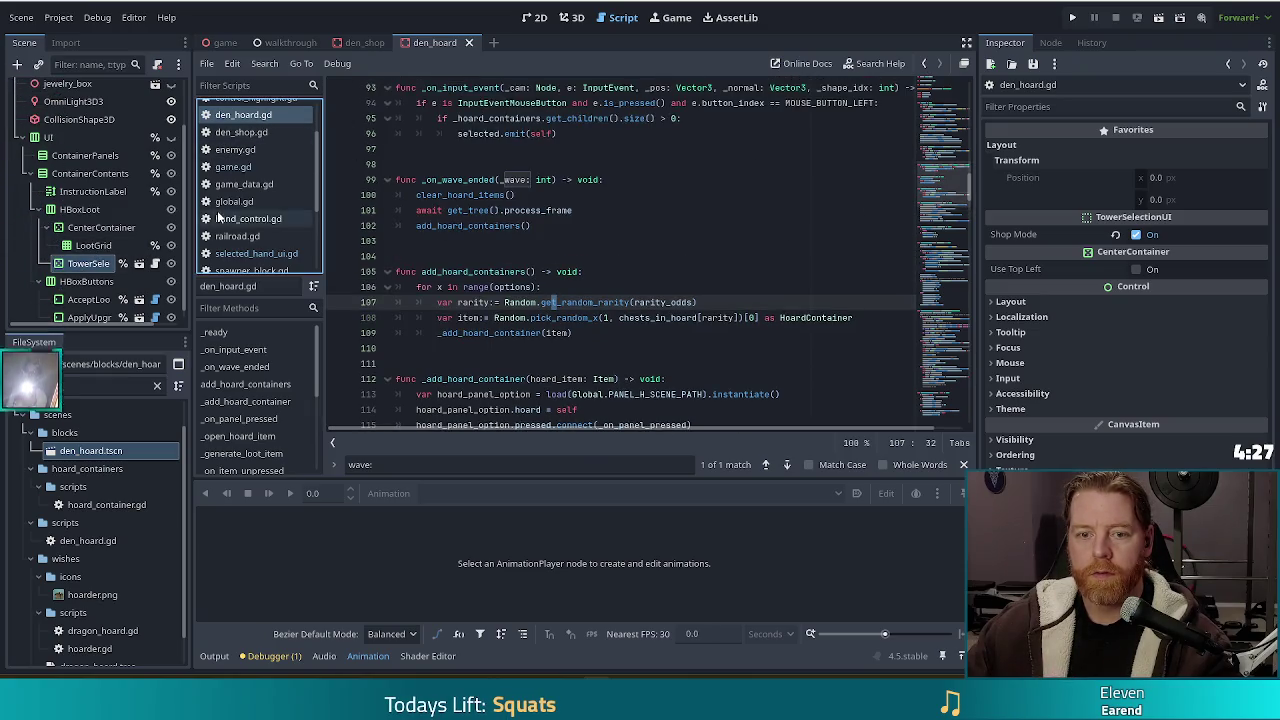
scroll(273, 188, up, 1)
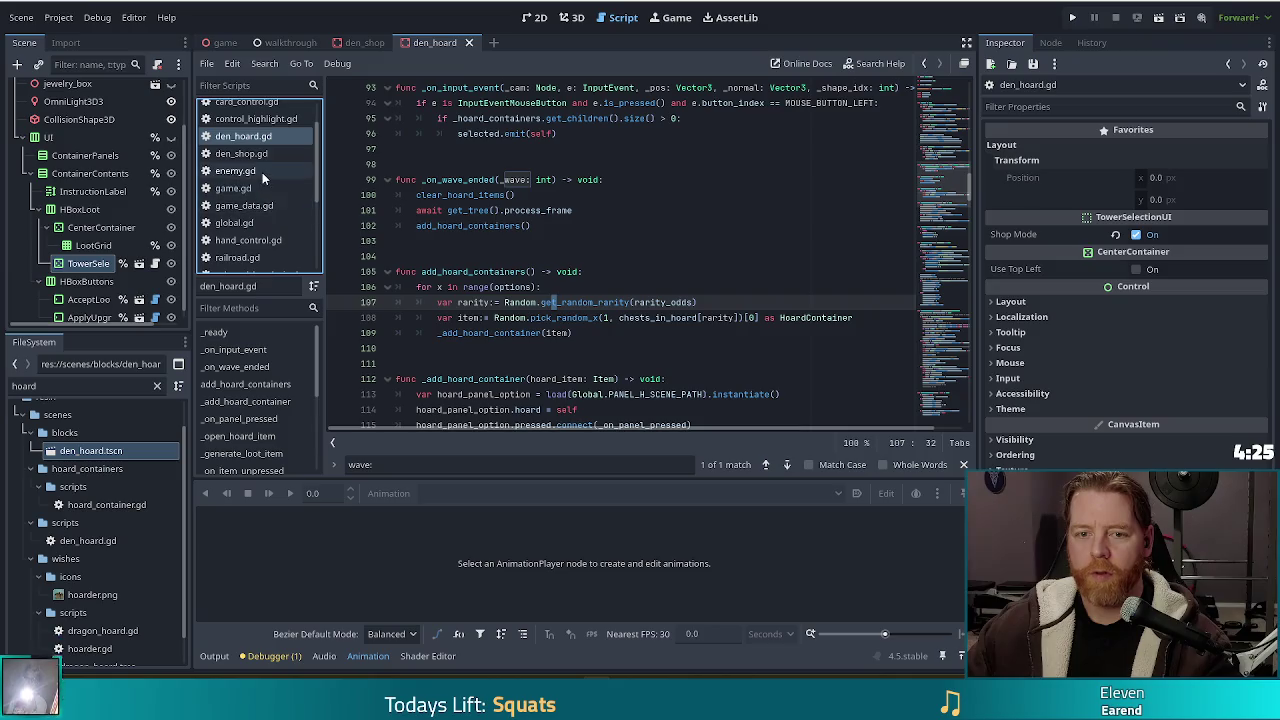
click(209, 63)
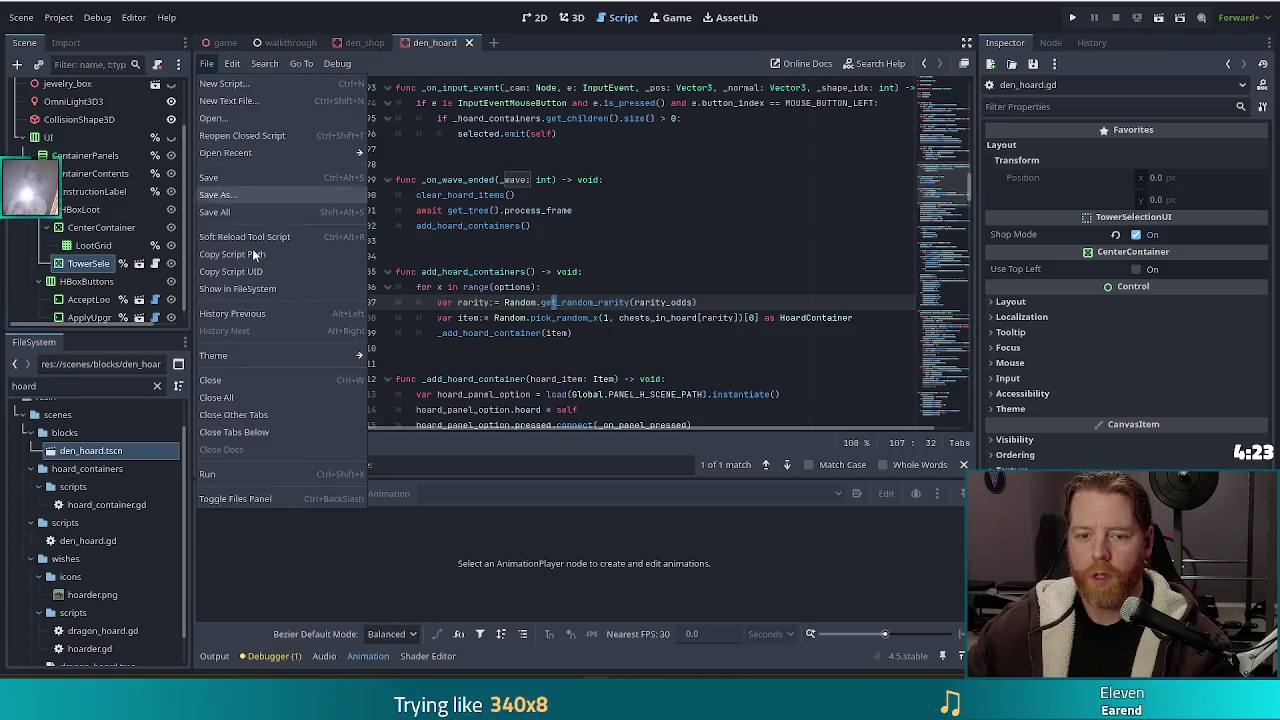
click(235, 498)
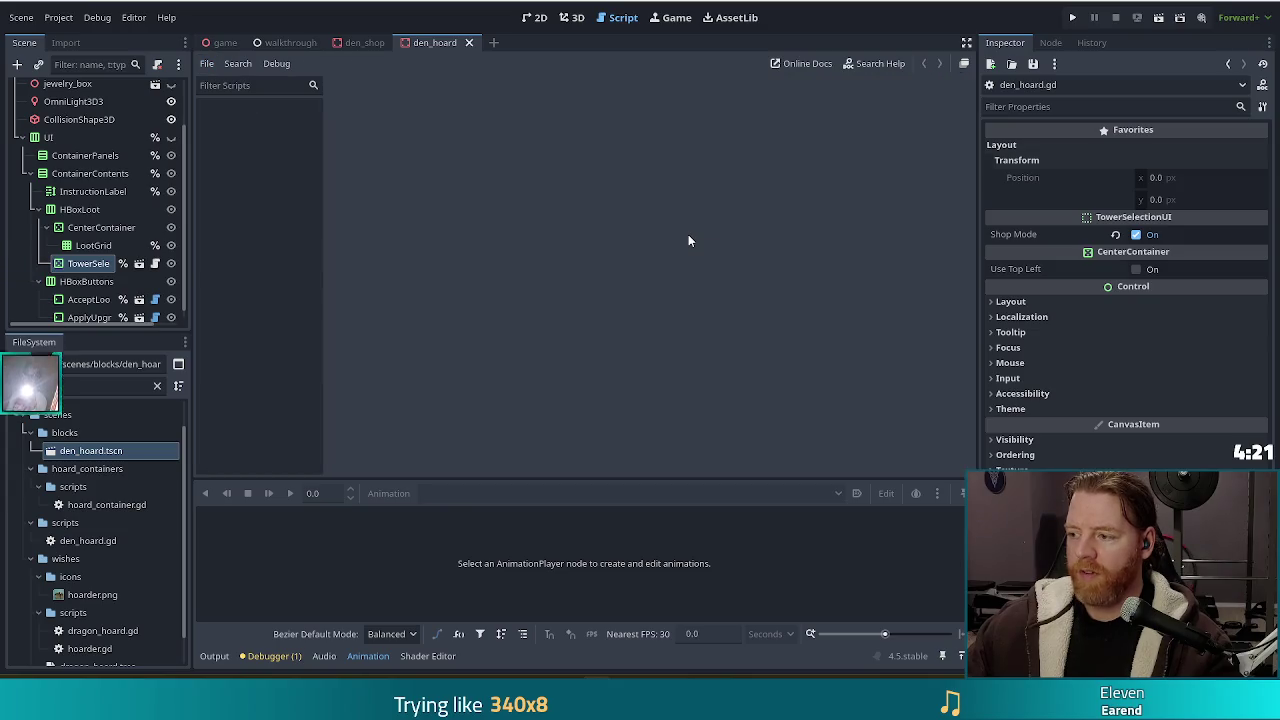
- Reopen den_hoard.gd from the DenHoard node and bring the top of the script into view
scroll(133, 146, up, 3)
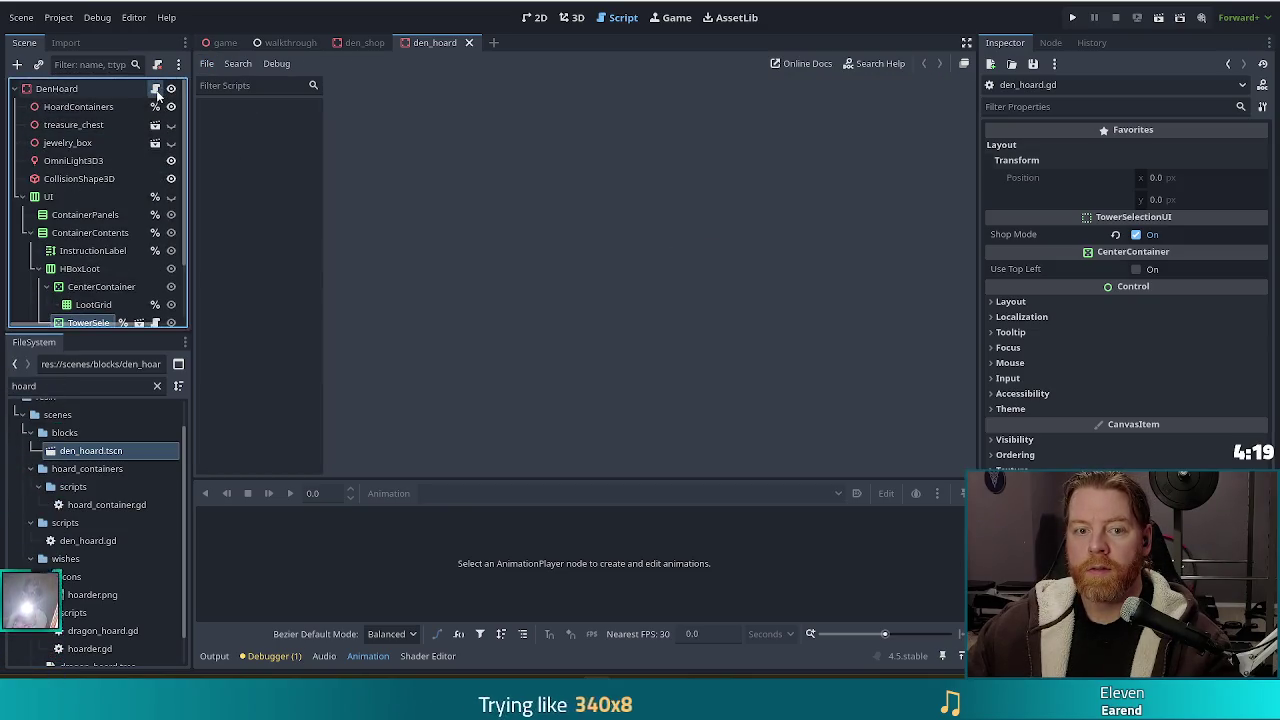
click(155, 88)
click(587, 163)
drag(950, 175, 952, 94)
scroll(96, 260, down, 3)
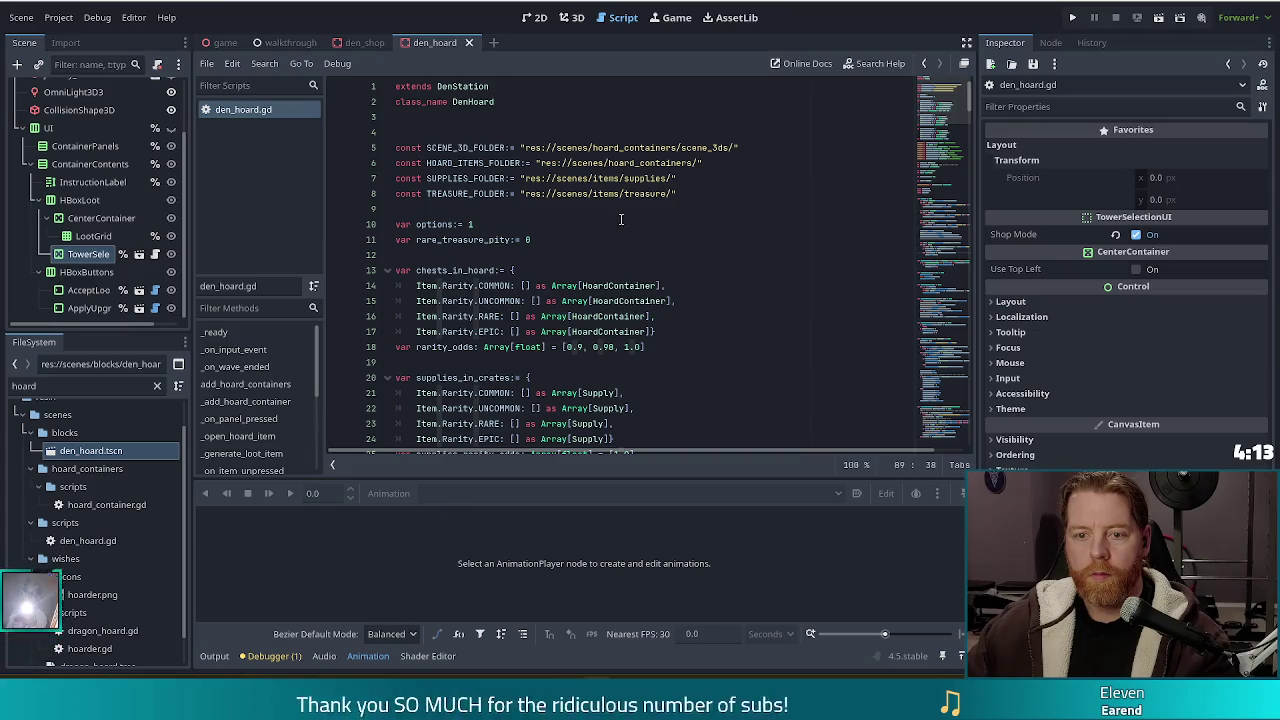
scroll(592, 232, down, 9)
- Comment out the tower_selection_ui declaration on line 41 with Ctrl+K
click(524, 300)
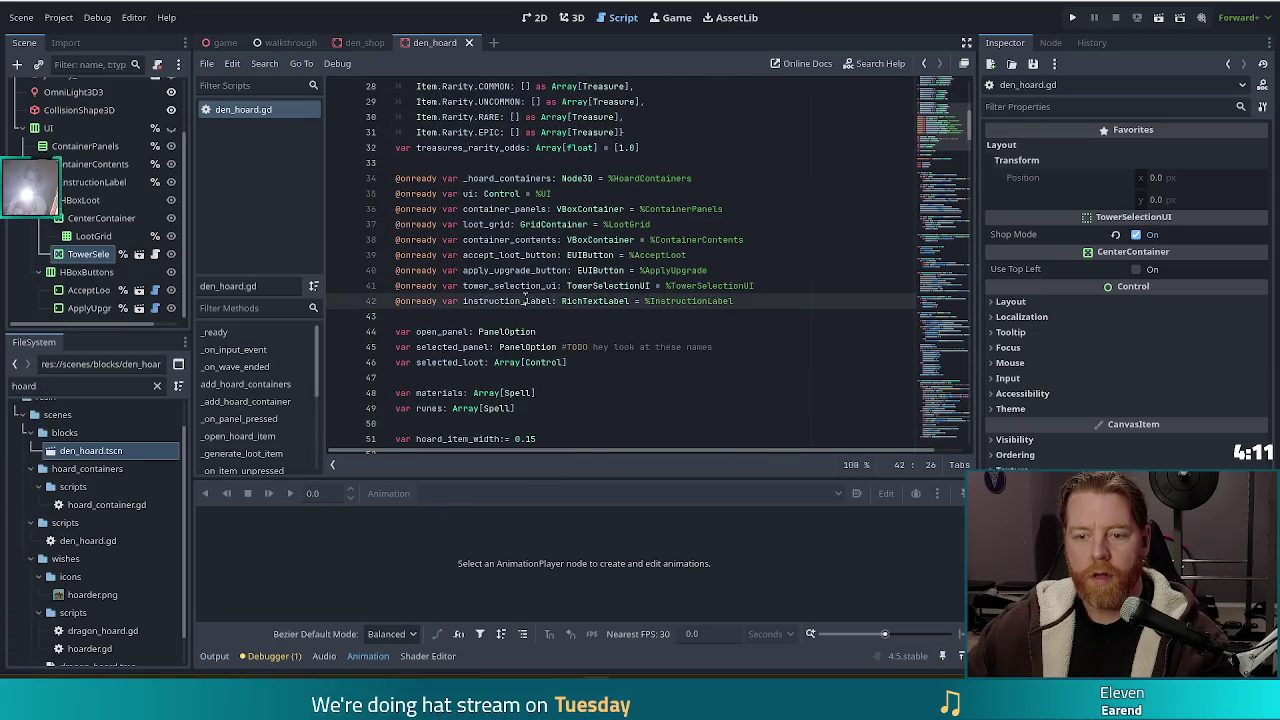
click(399, 285)
key(ctrl+k)
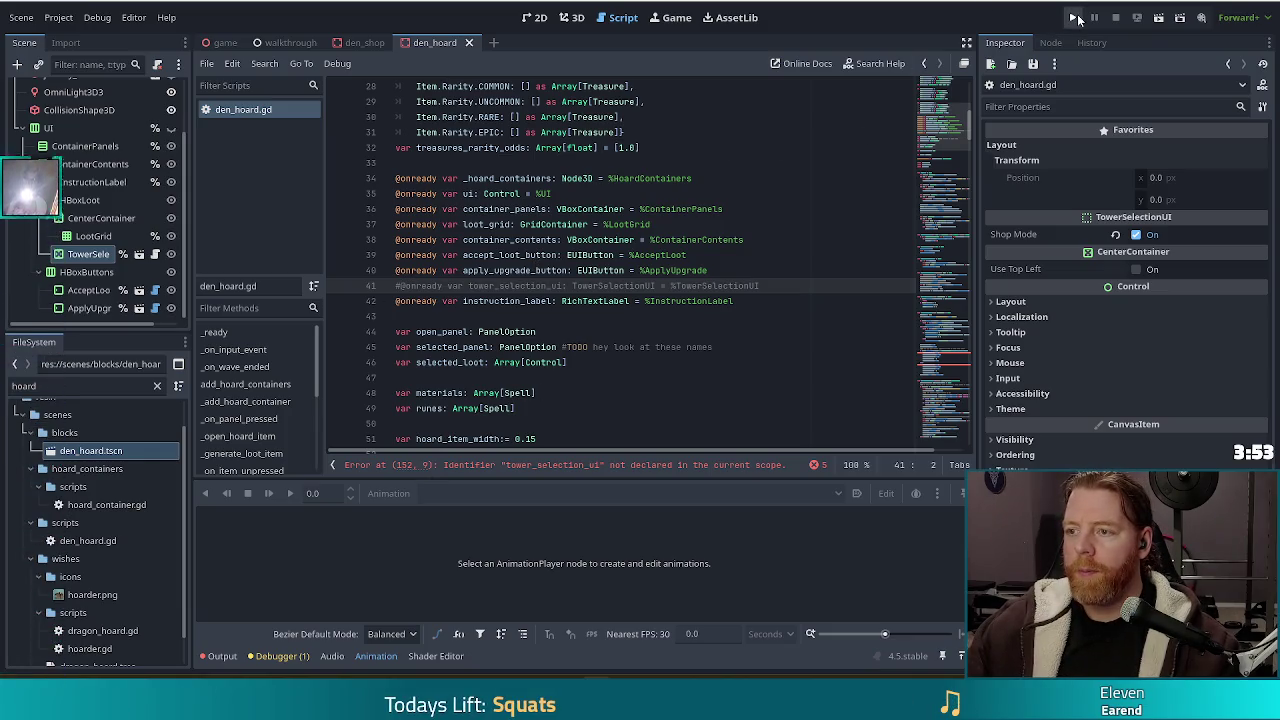
- Review the erroring tower_selection_ui, apply_upgrade_button and instruction_label references on lines 152–156
mouse_move(972, 196)
mouse_down()
mouse_move(945, 185)
mouse_move(947, 247)
mouse_up()
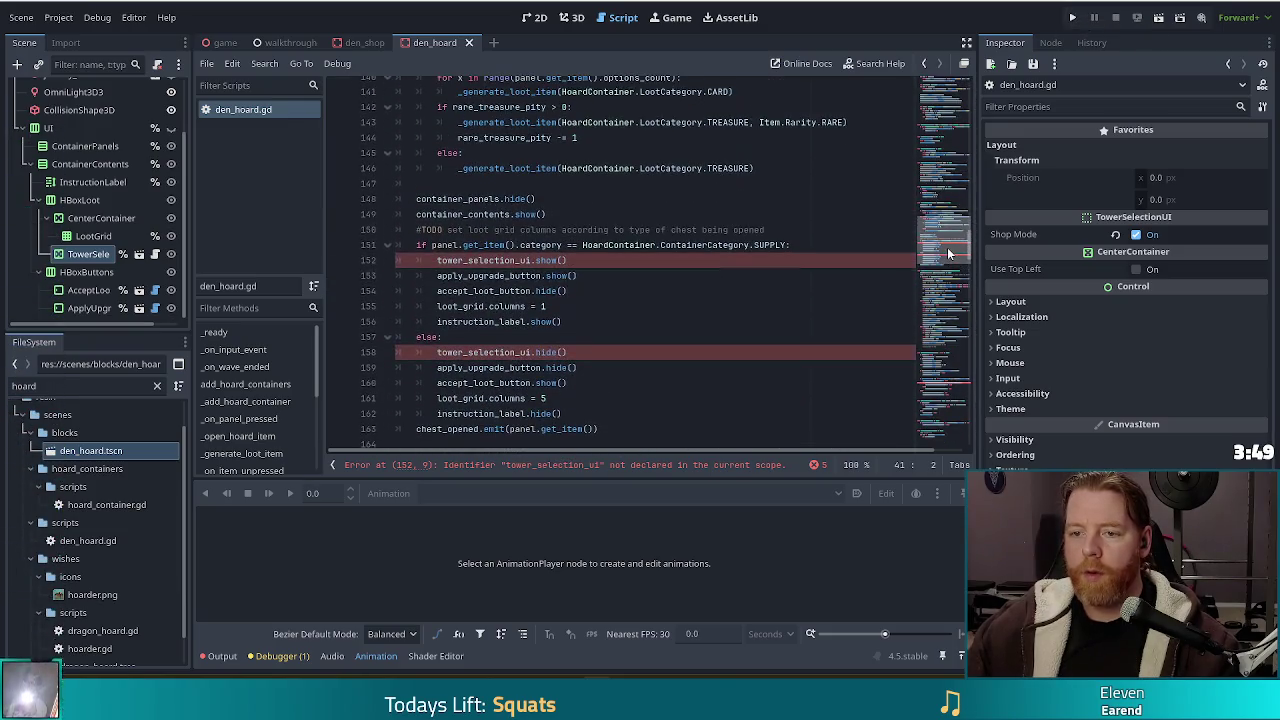
click(519, 260)
click(437, 260)
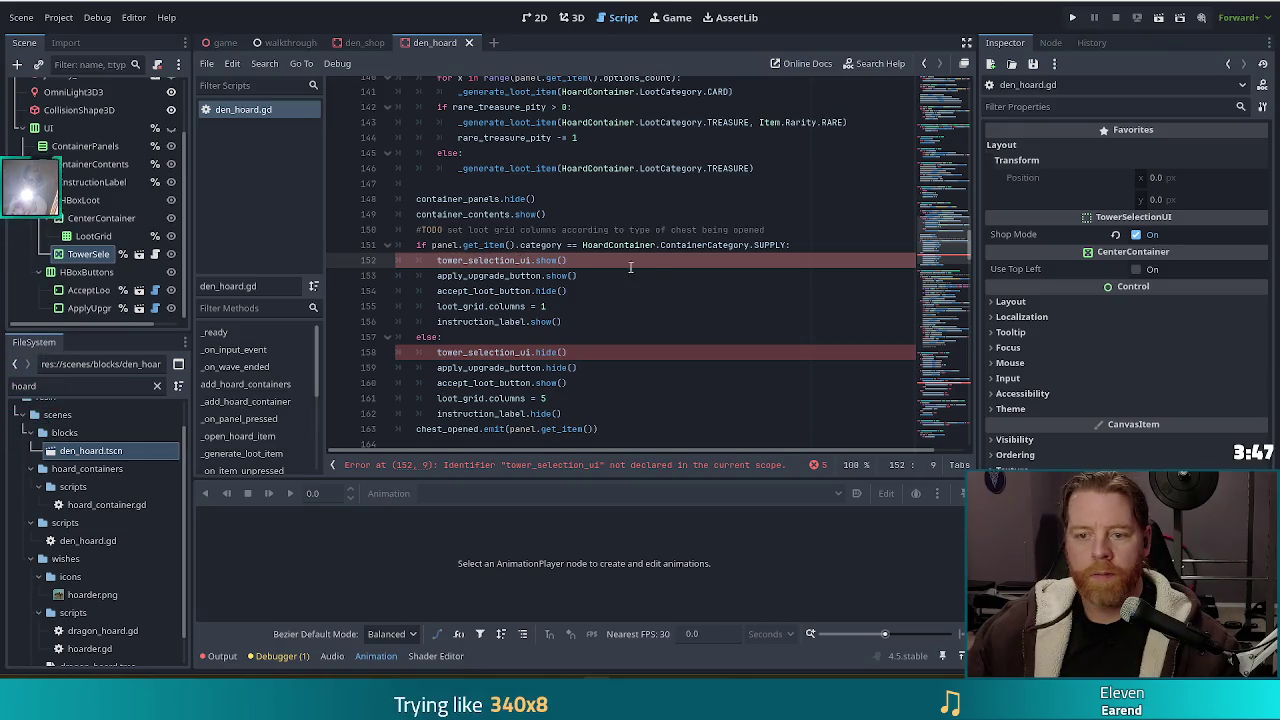
scroll(486, 290, up, 4)
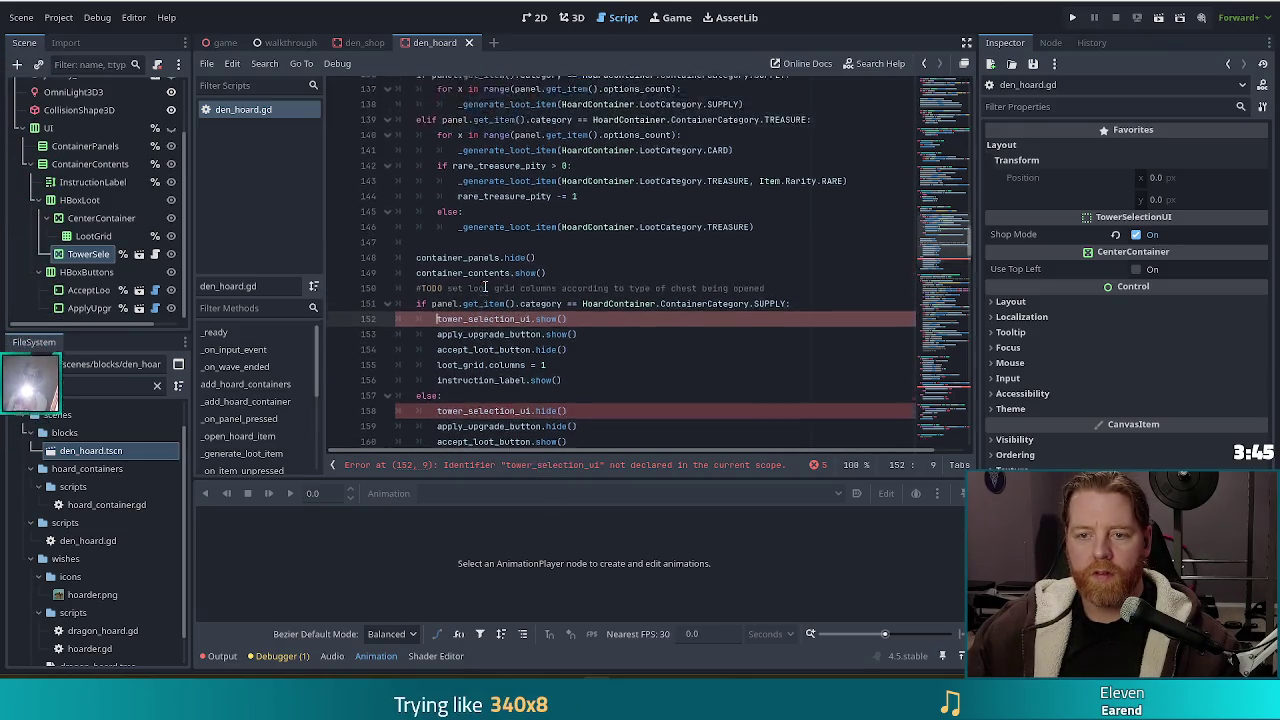
scroll(486, 290, down, 2)
scroll(486, 290, down, 2)
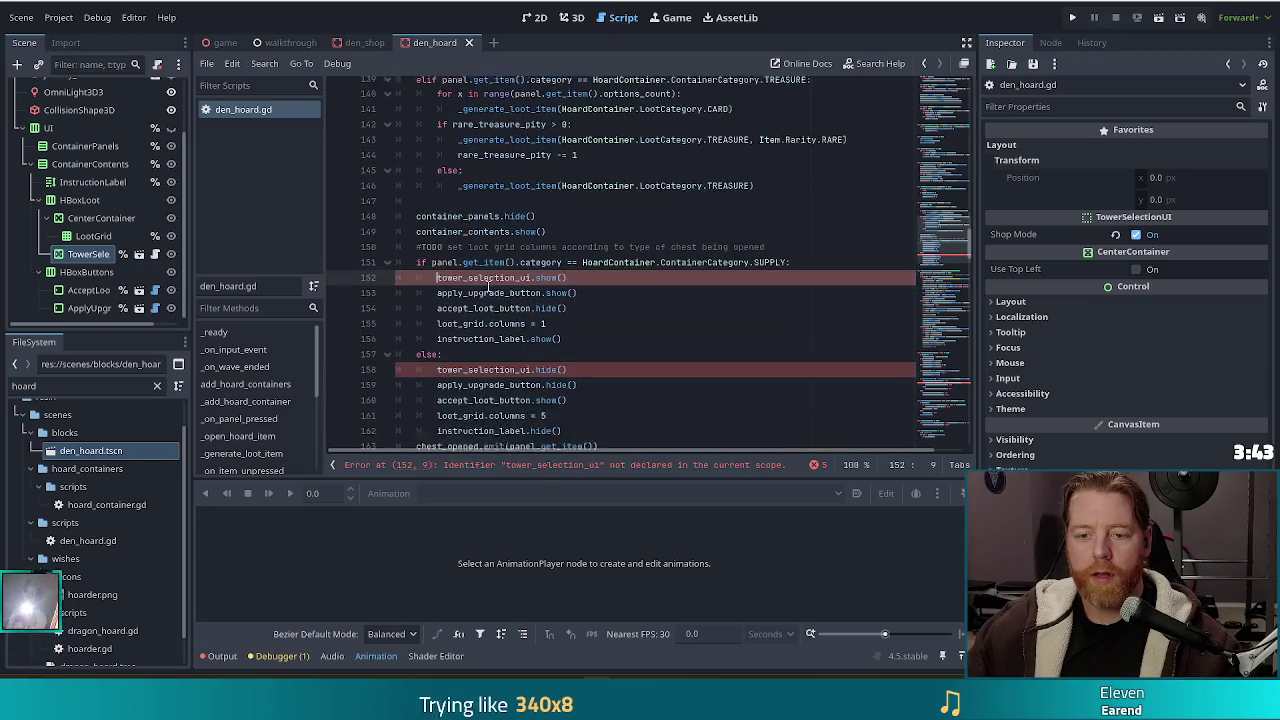
click(501, 284)
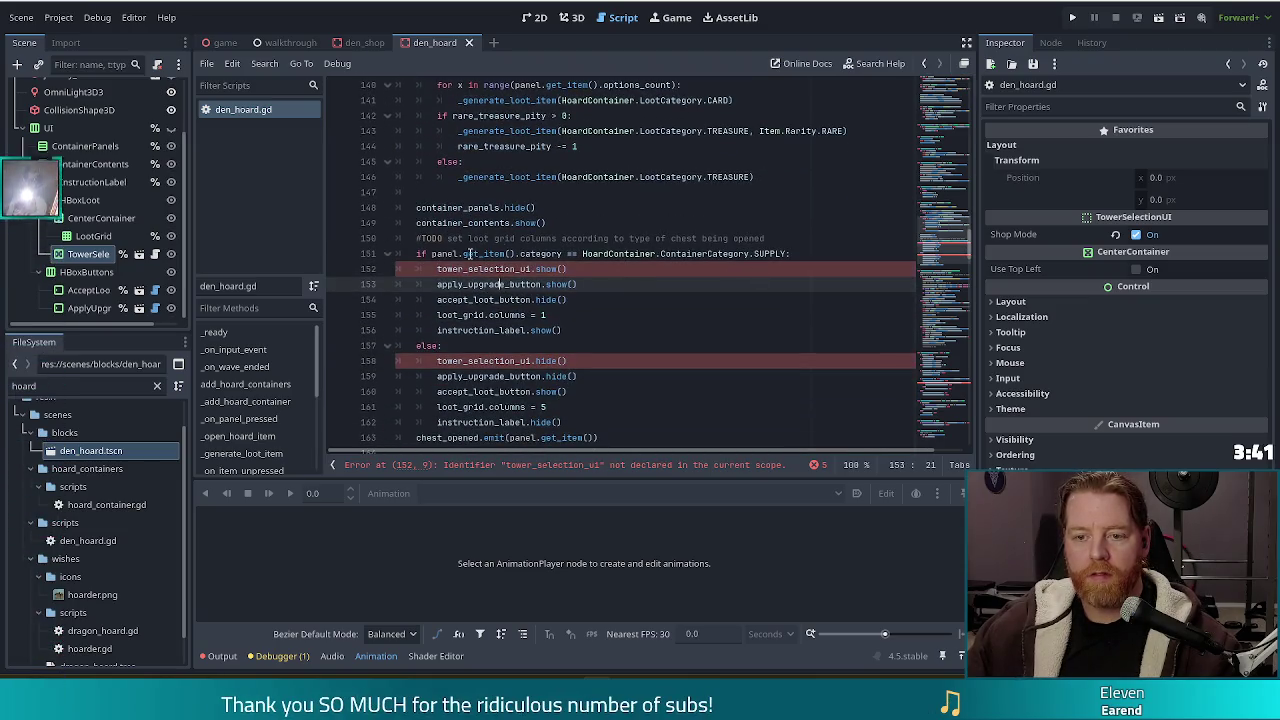
click(532, 330)
- Uncomment the tower_selection_ui declaration on line 41 and run the game
drag(943, 245, 943, 80)
scroll(615, 298, down, 2)
scroll(615, 298, down, 6)
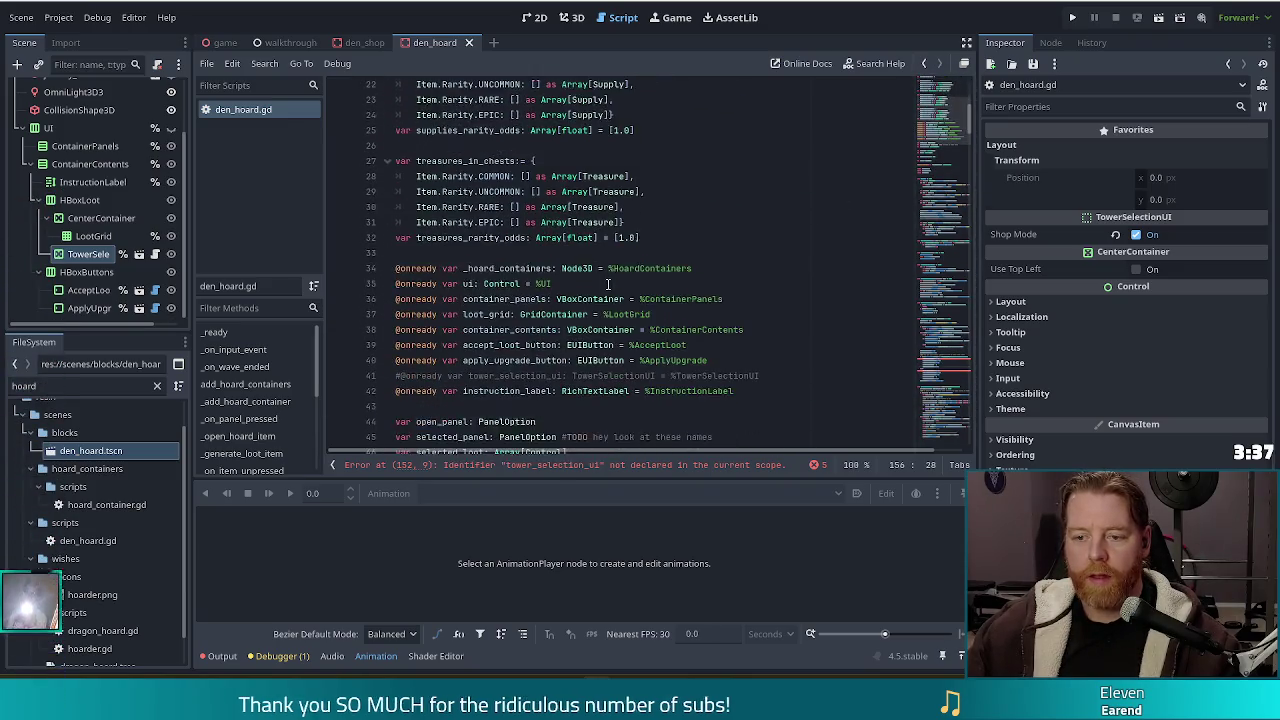
click(436, 290)
key(BackSpace)
click(1073, 17)
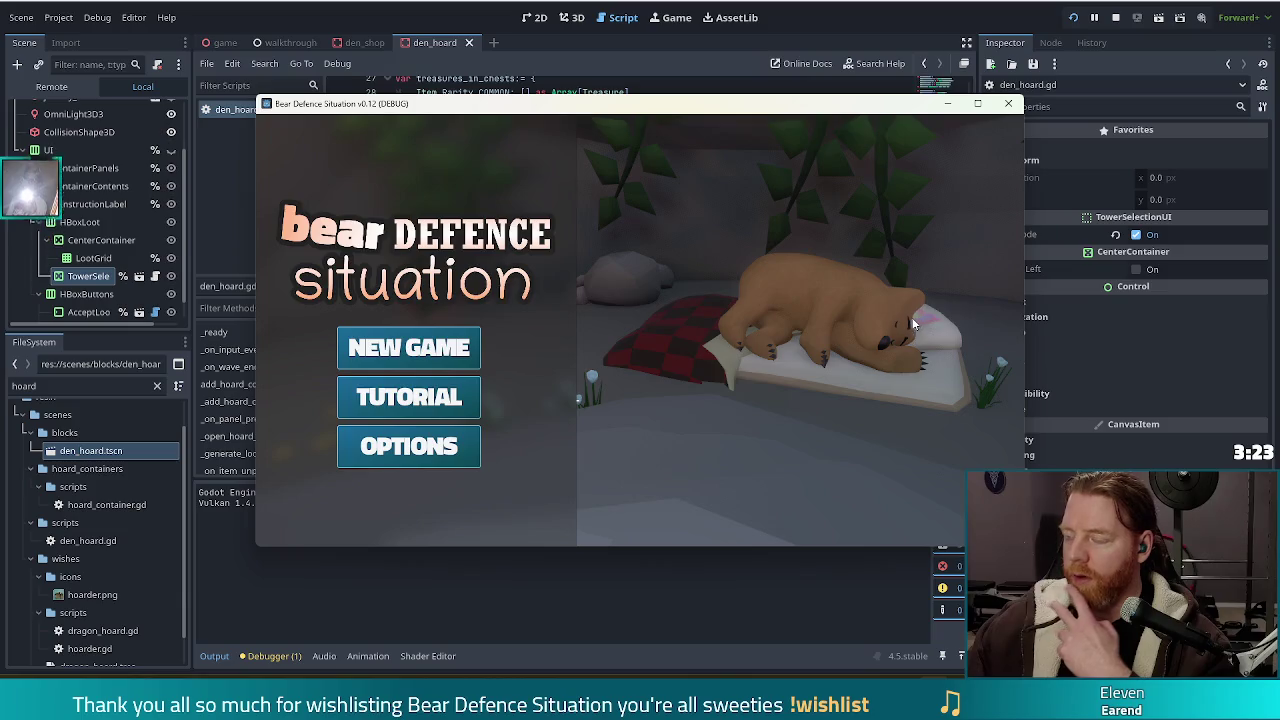
- Start a new game, play the first wave and dismiss the wave-complete summary
click(425, 353)
click(444, 134)
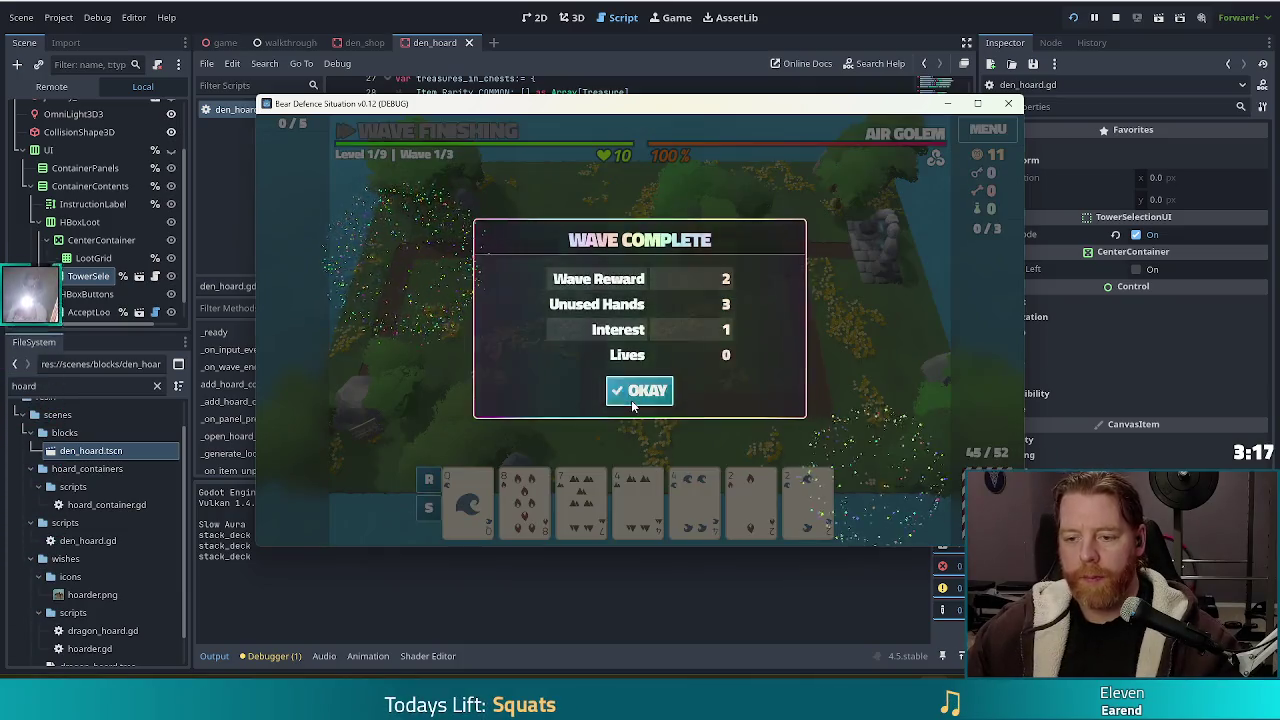
click(631, 400)
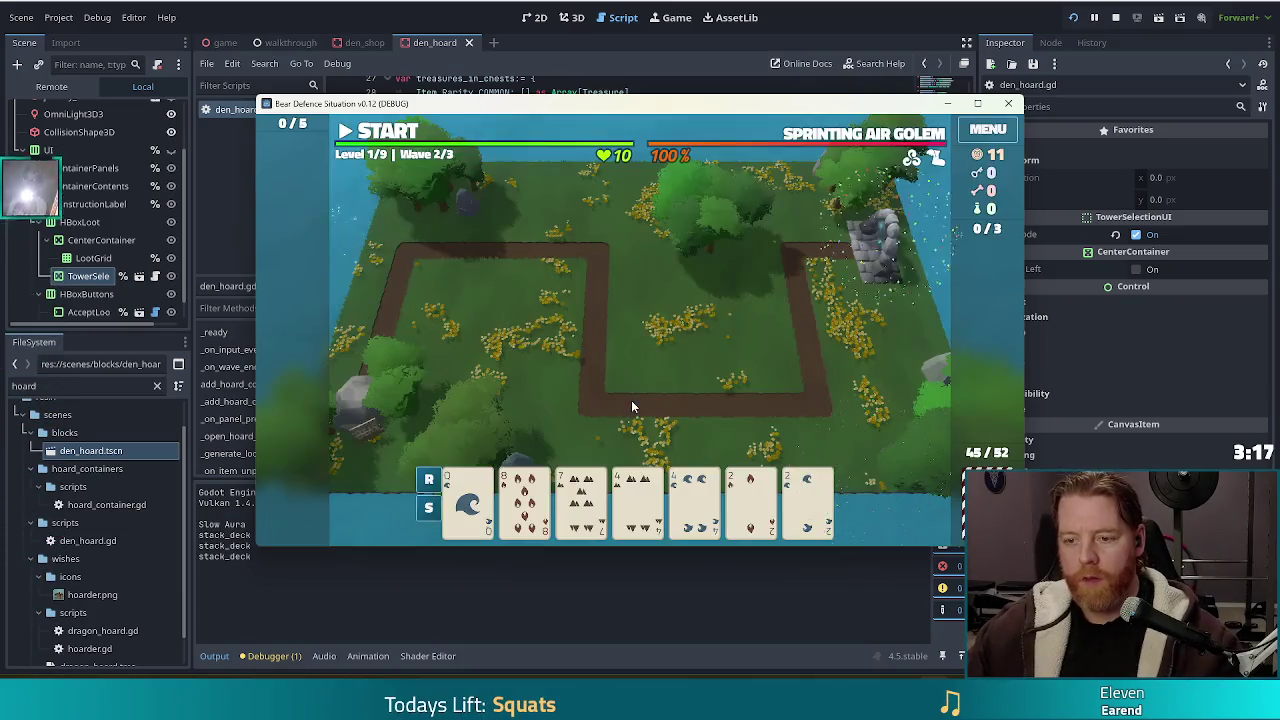
click(634, 400)
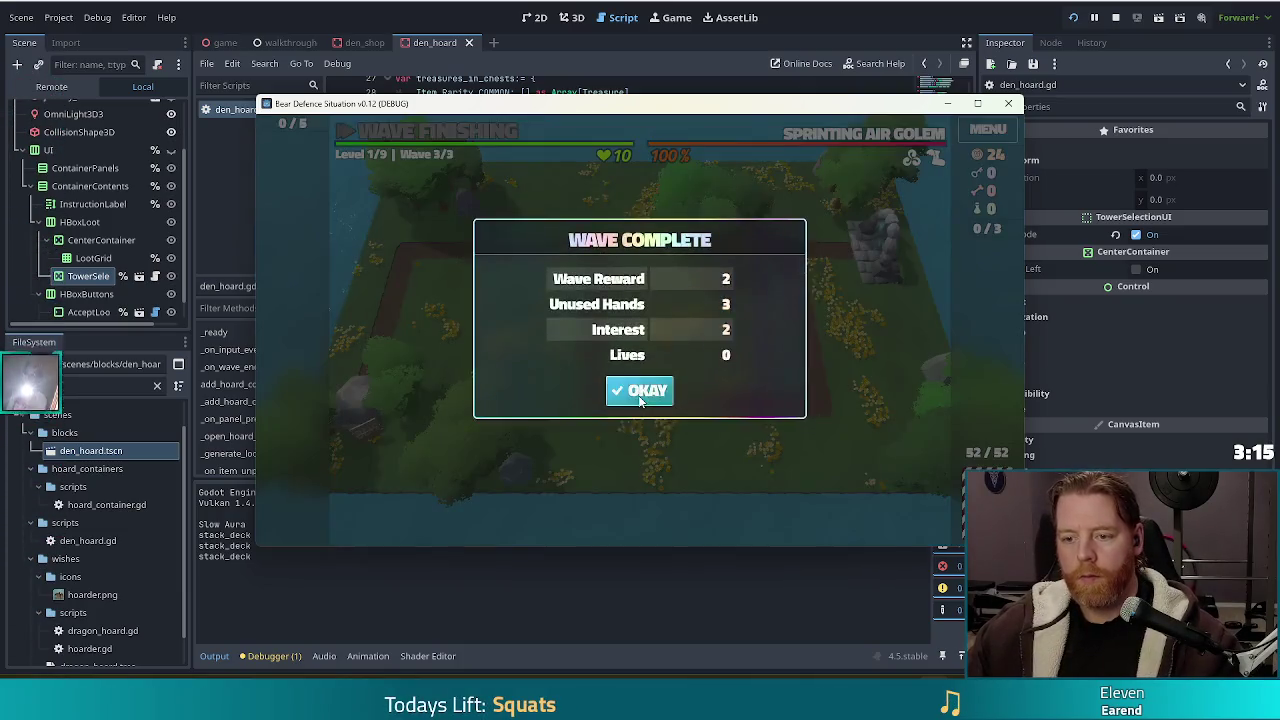
click(635, 400)
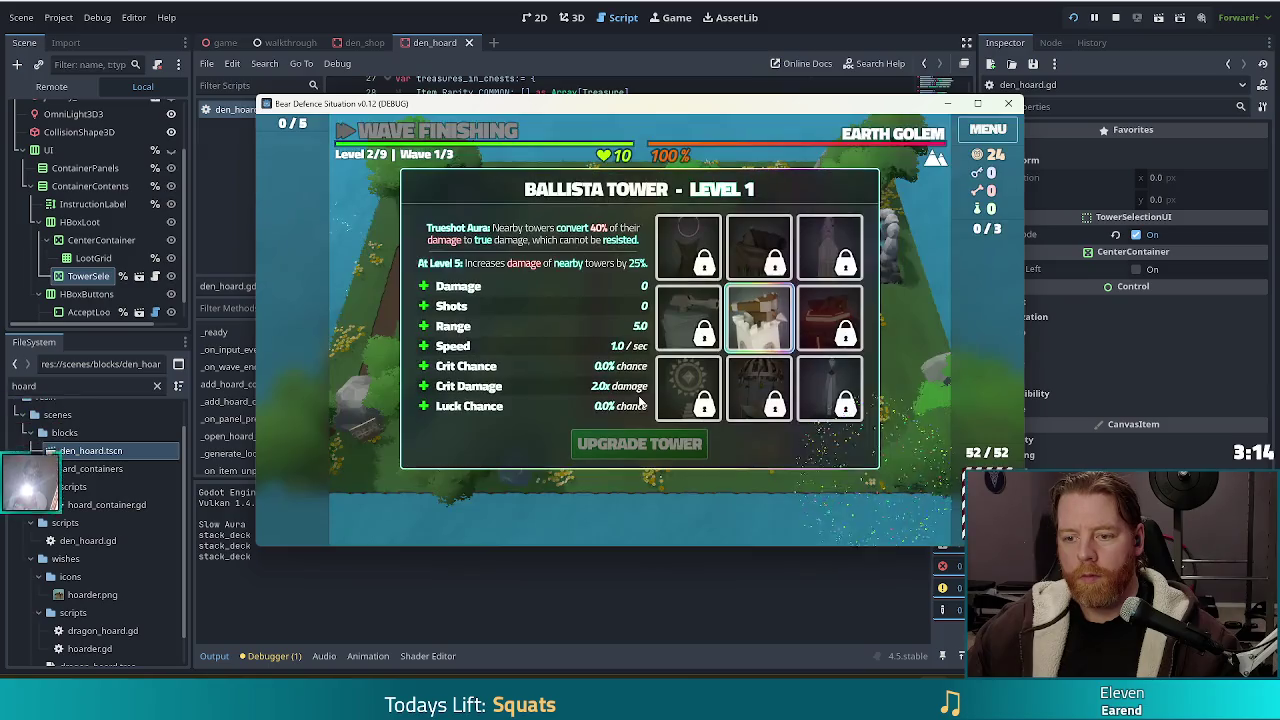
- Try the Ballista Tower's Shots, Range, Speed, Crit Chance and Damage upgrades, then stop the game
click(532, 310)
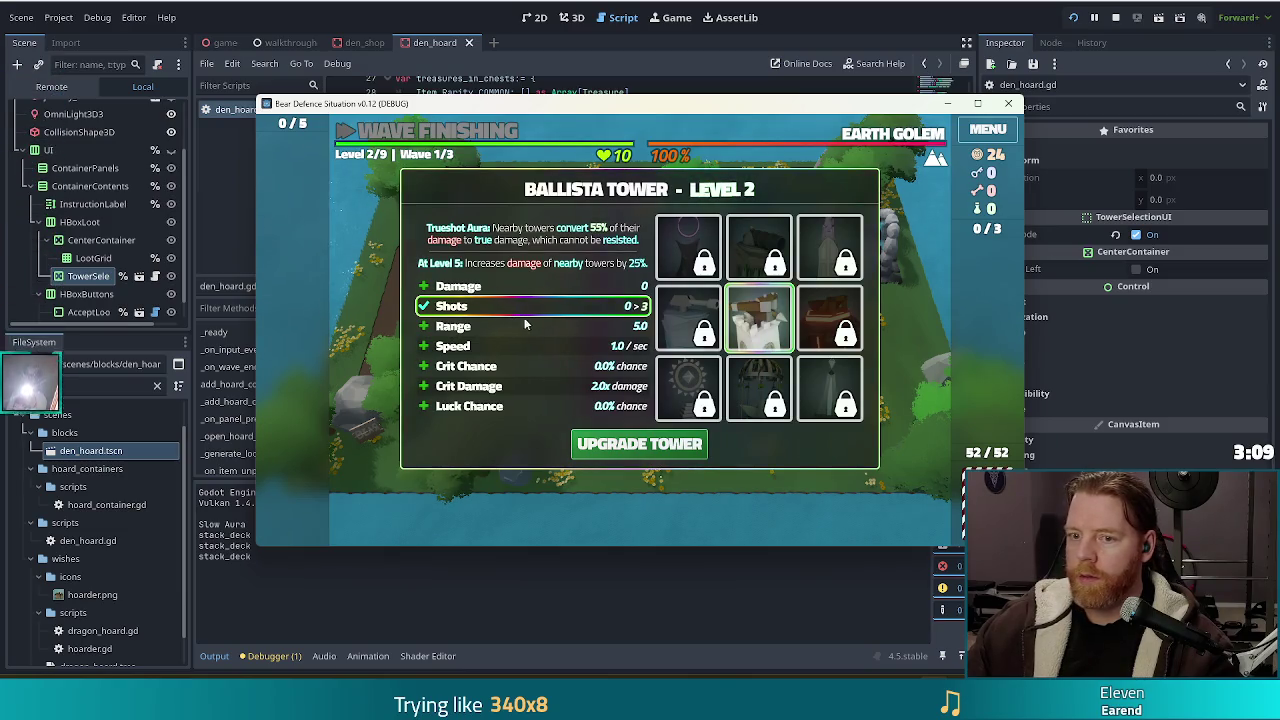
click(530, 326)
click(530, 366)
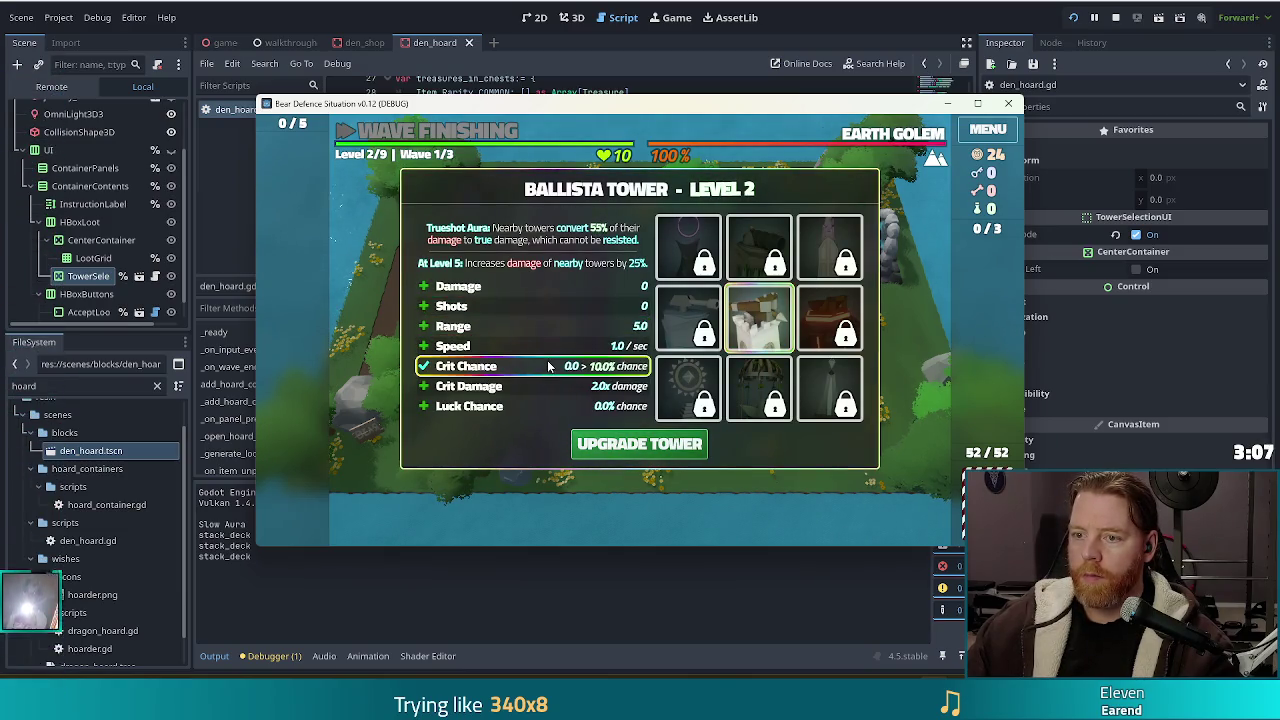
click(532, 346)
click(530, 306)
click(514, 286)
click(515, 326)
click(515, 366)
click(515, 406)
click(519, 326)
click(516, 286)
click(514, 346)
click(516, 306)
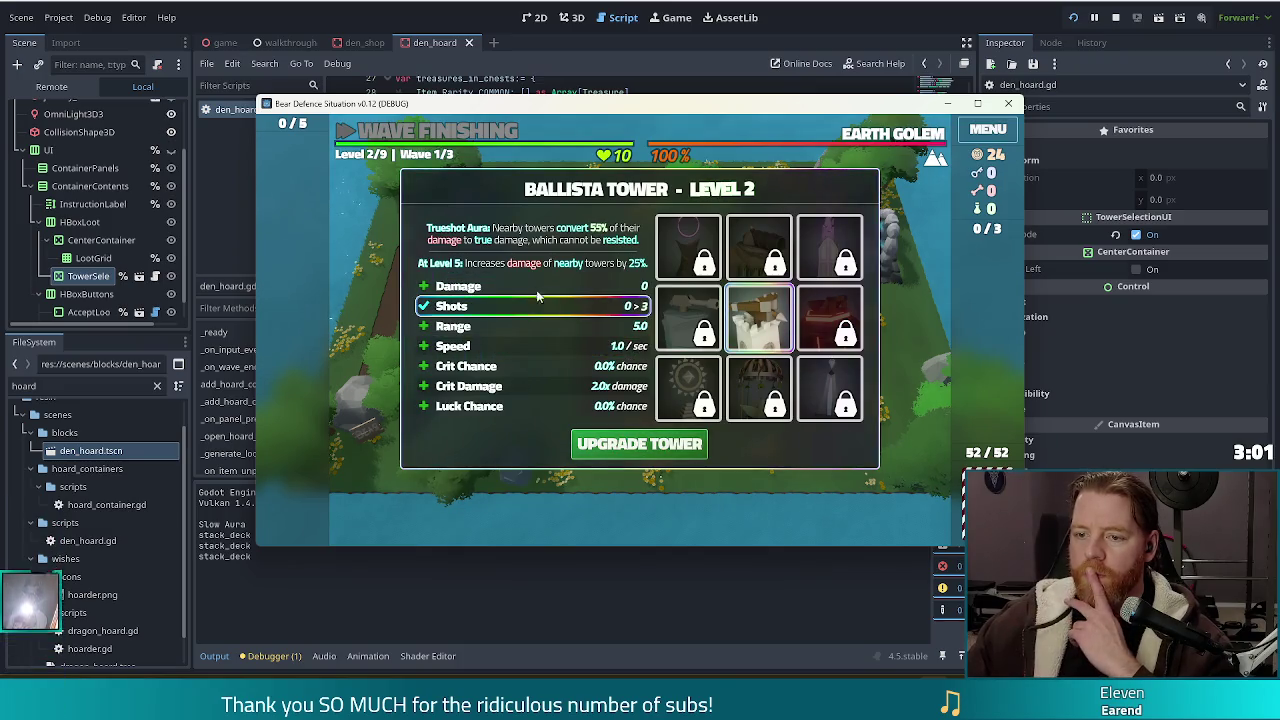
click(516, 286)
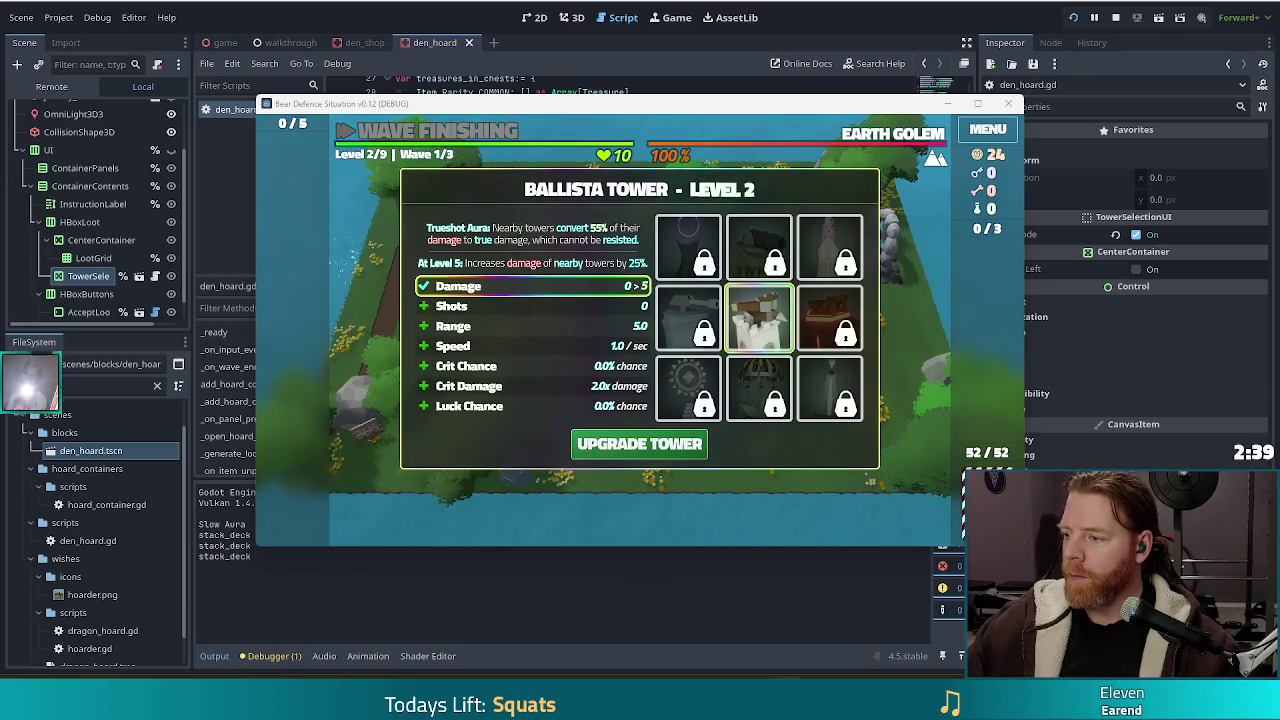
click(1117, 18)
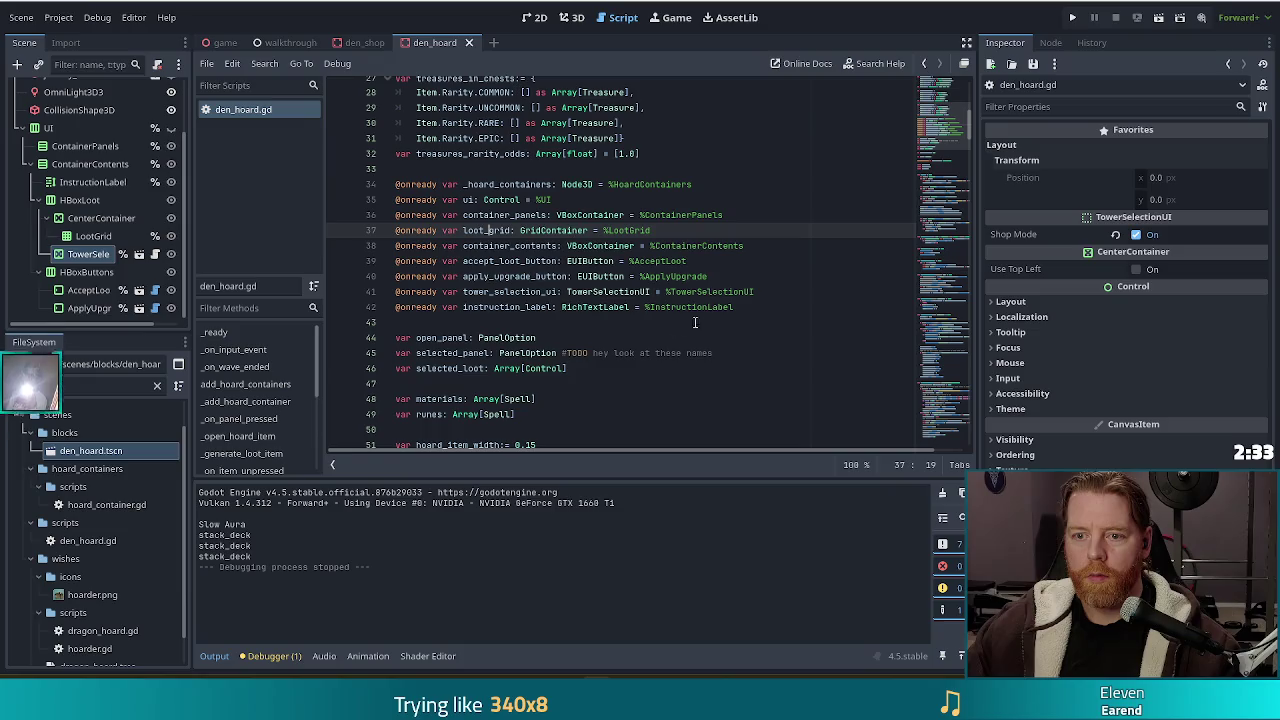
- Prefix lines 41 and 40 with # and save, then review the errors near line 79
click(391, 295)
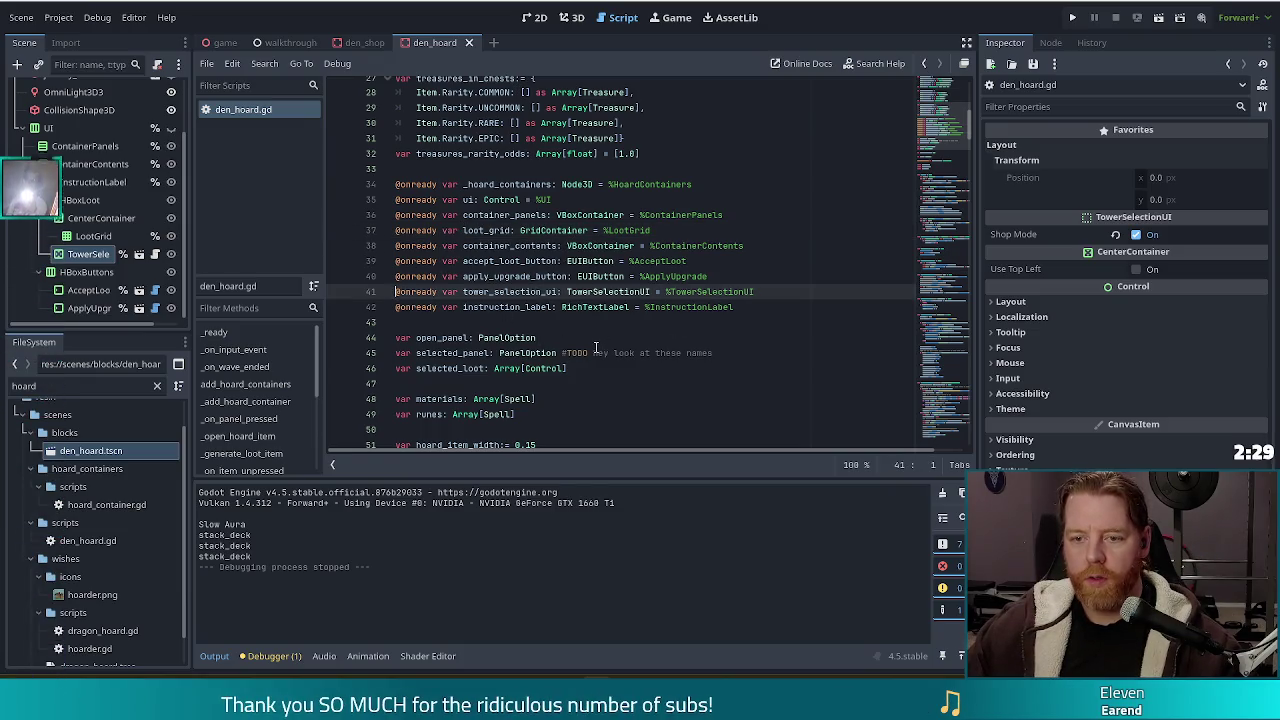
text(#)
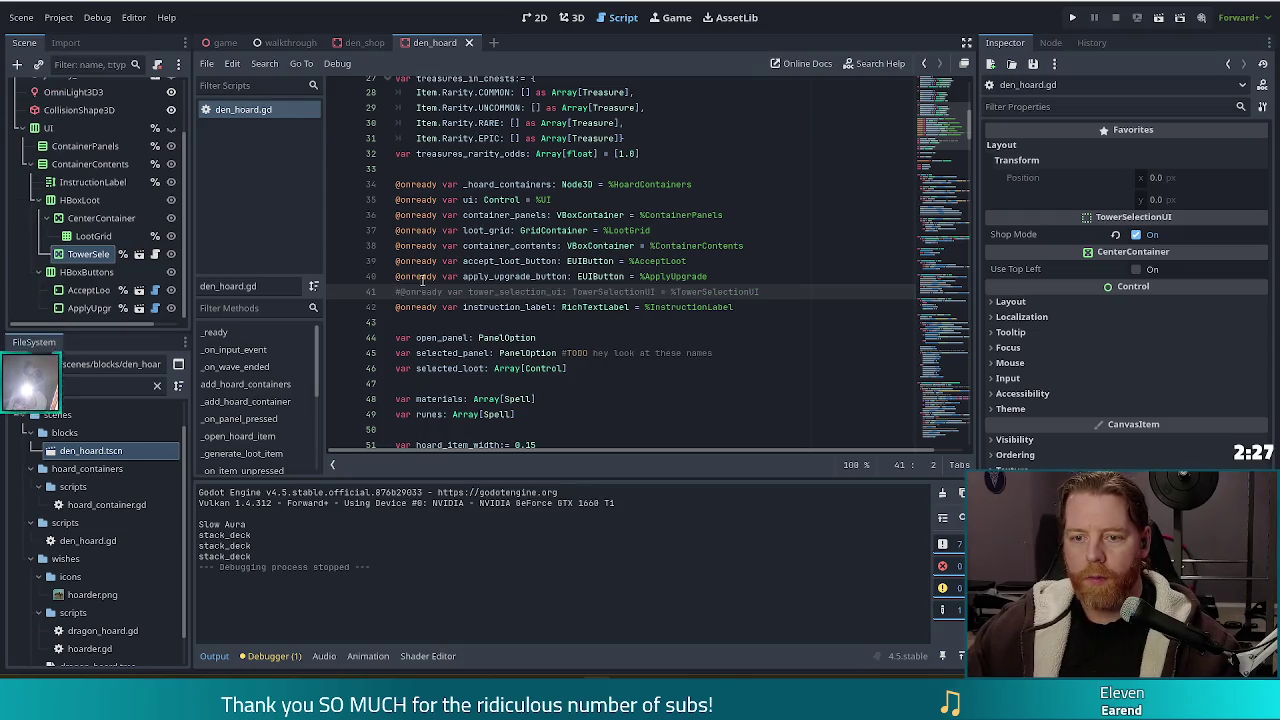
click(398, 277)
text(#)
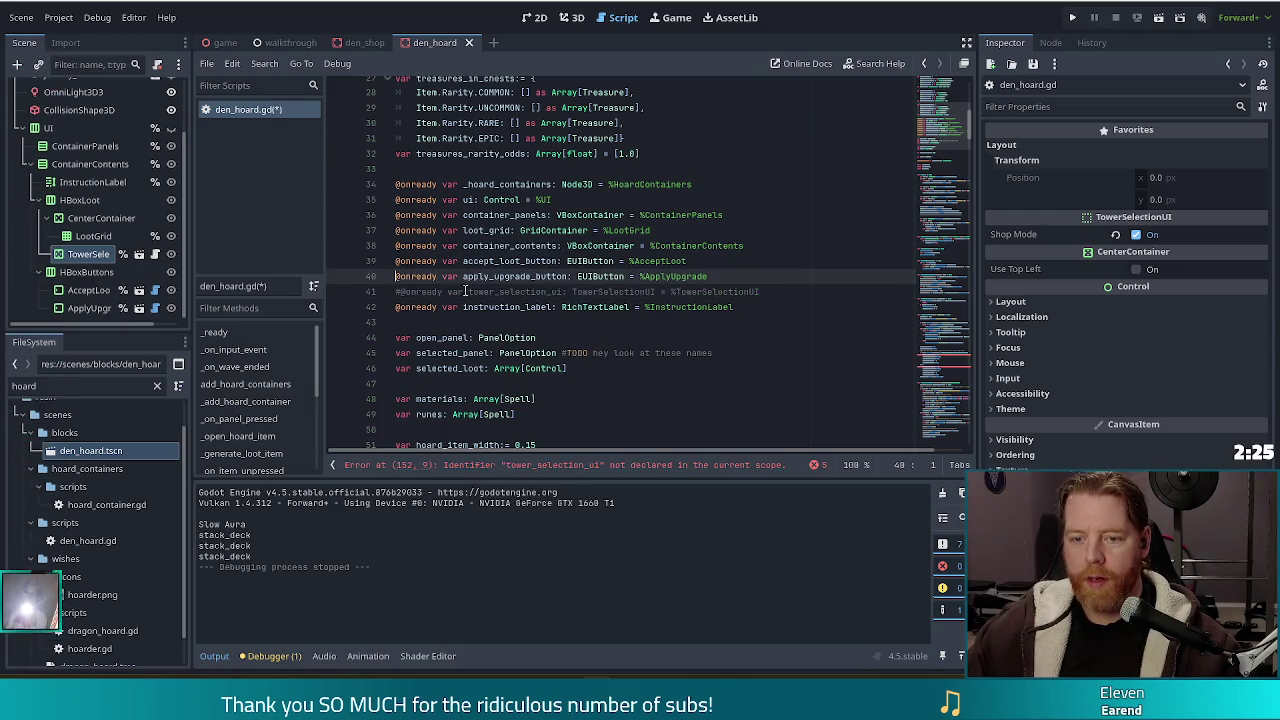
key(ctrl+s)
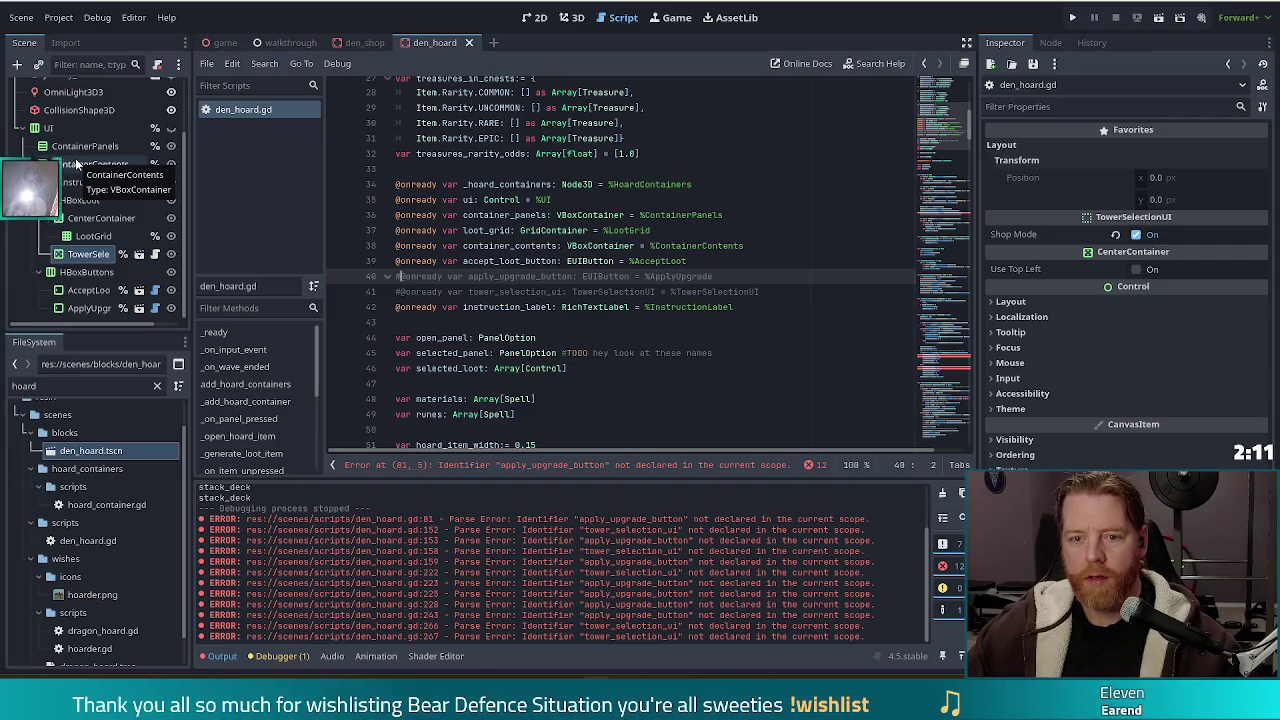
click(596, 230)
scroll(951, 167, down, 12)
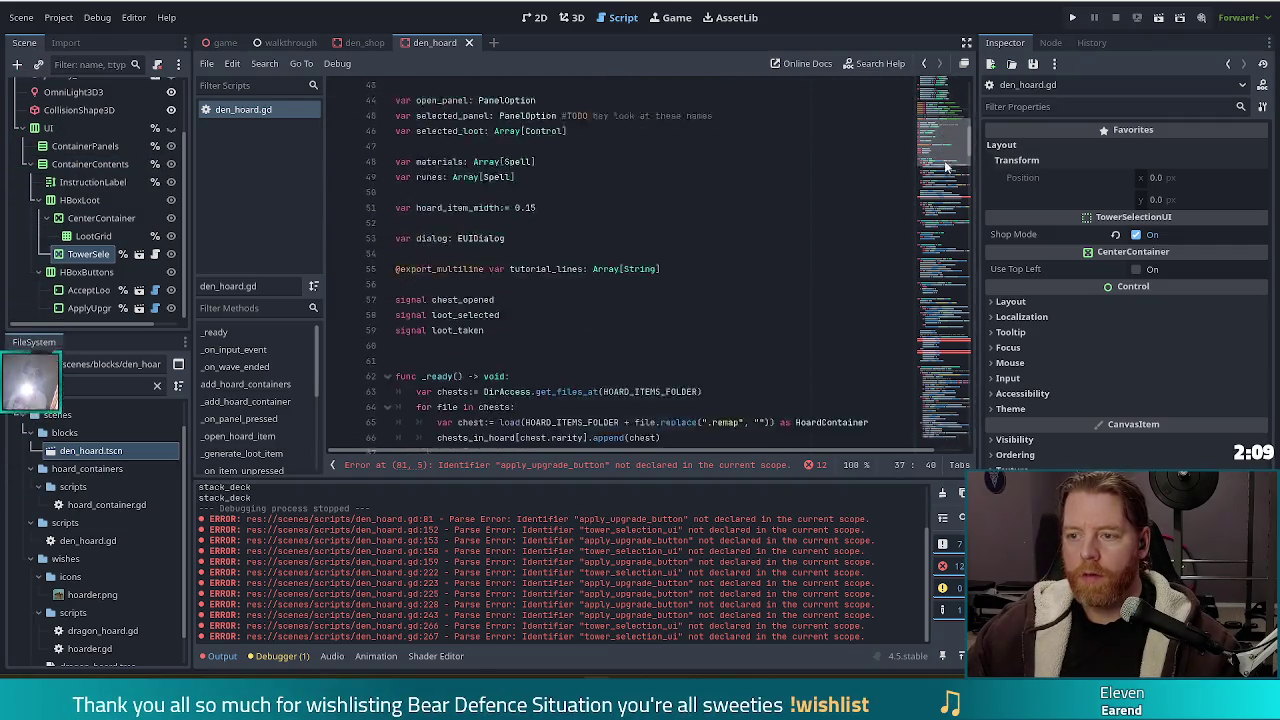
click(547, 324)
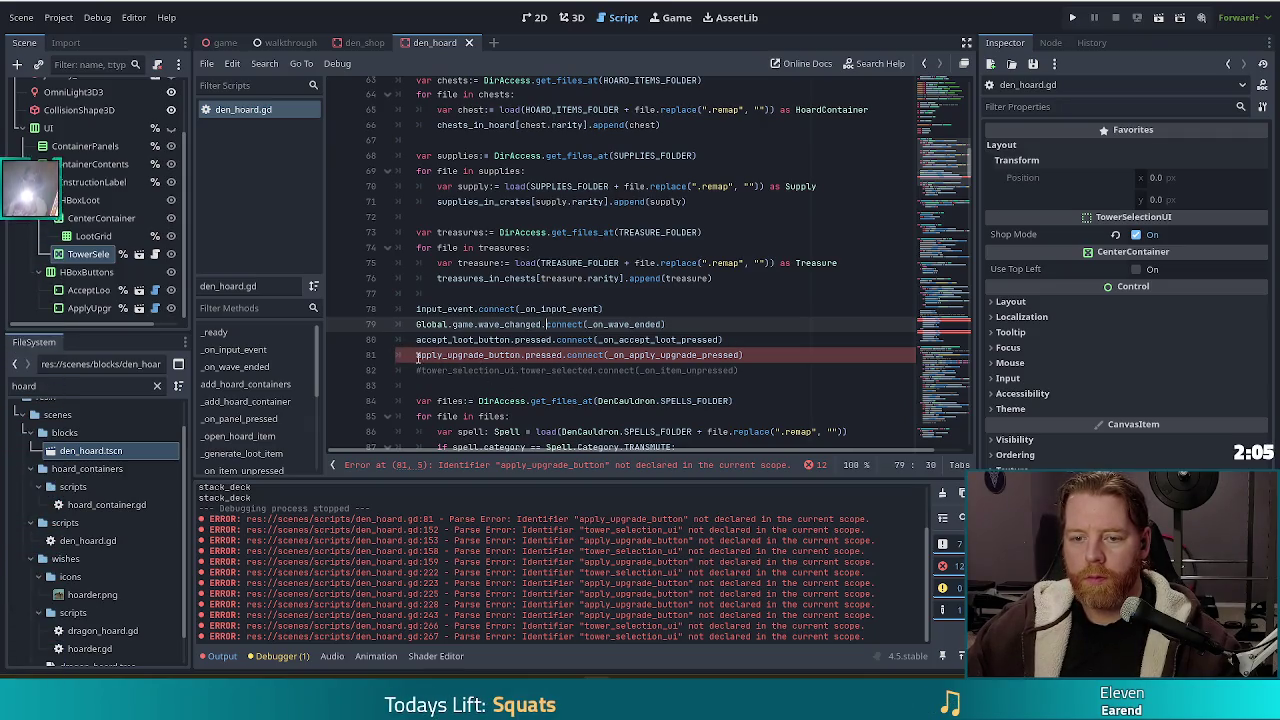
- Comment out the upgrade-button connection on line 81
click(419, 358)
key(ctrl+k)
click(938, 243)
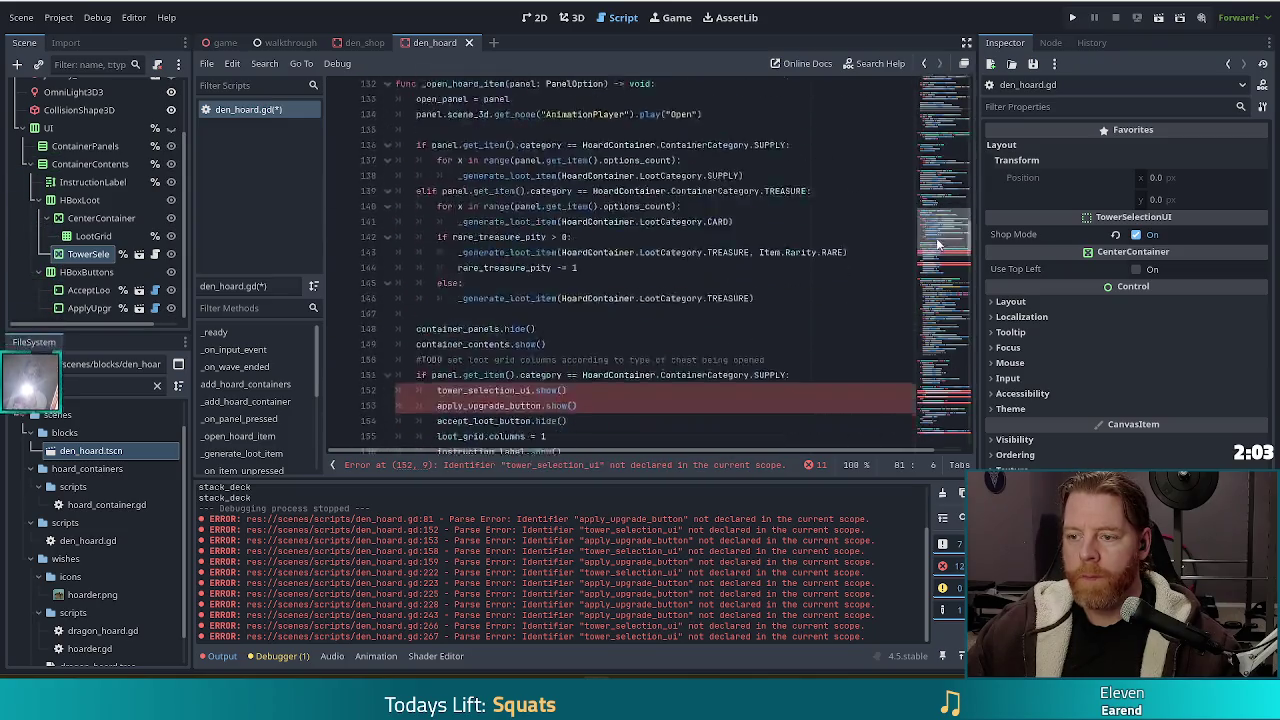
scroll(938, 243, down, 5)
click(420, 171)
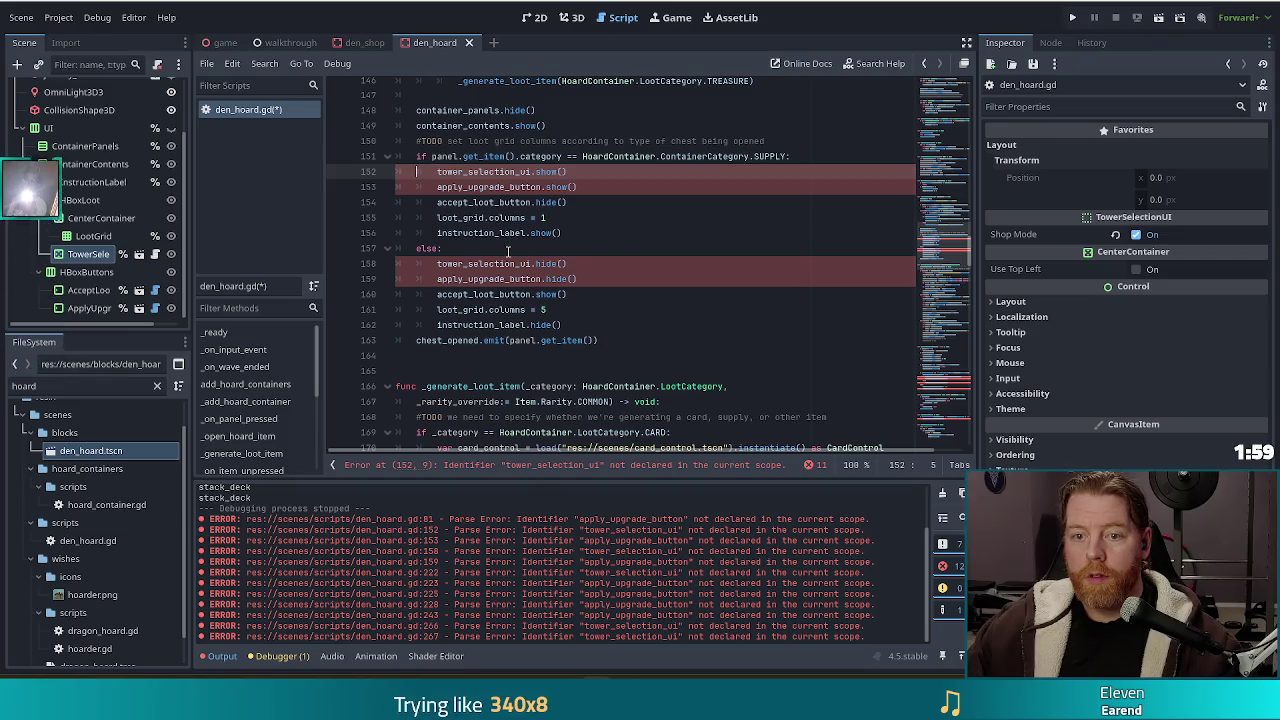
scroll(508, 251, up, 2)
scroll(508, 250, down, 1)
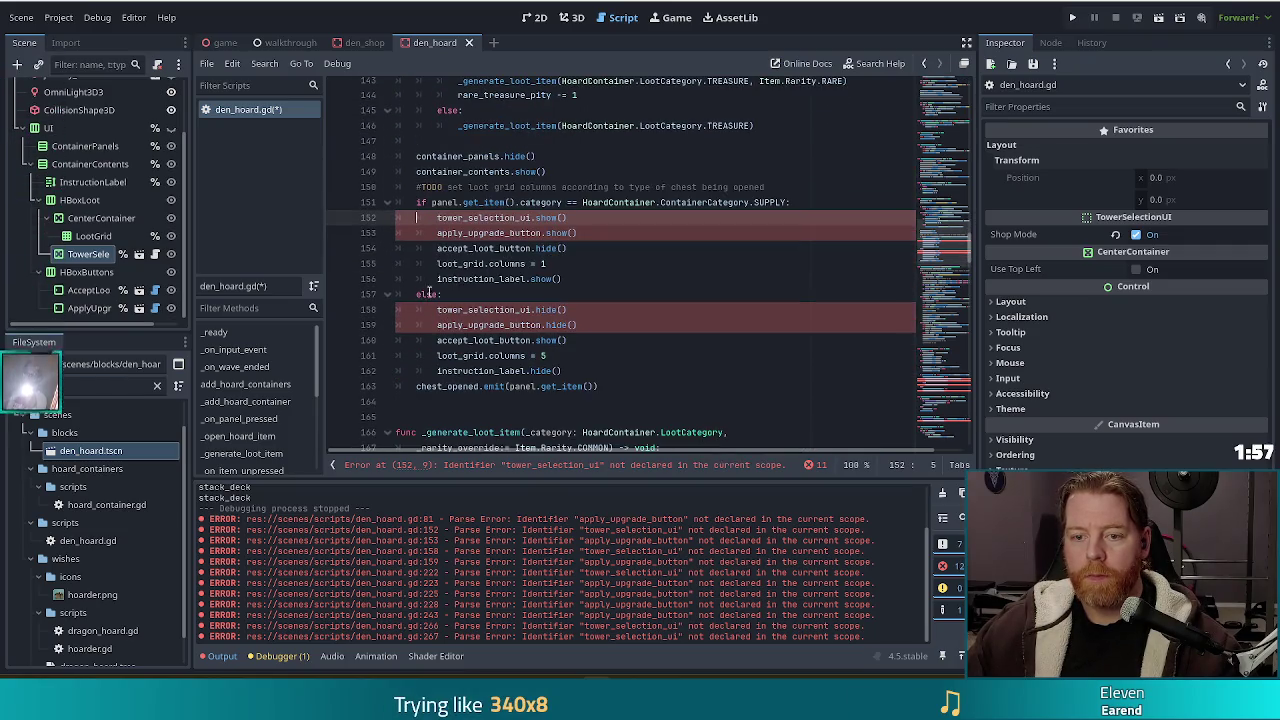
- Unindent lines 160–162, comment out lines 151–159, and add a blank line after loot_grid.columns = 5
drag(474, 340, 478, 371)
key(shift+Tab)
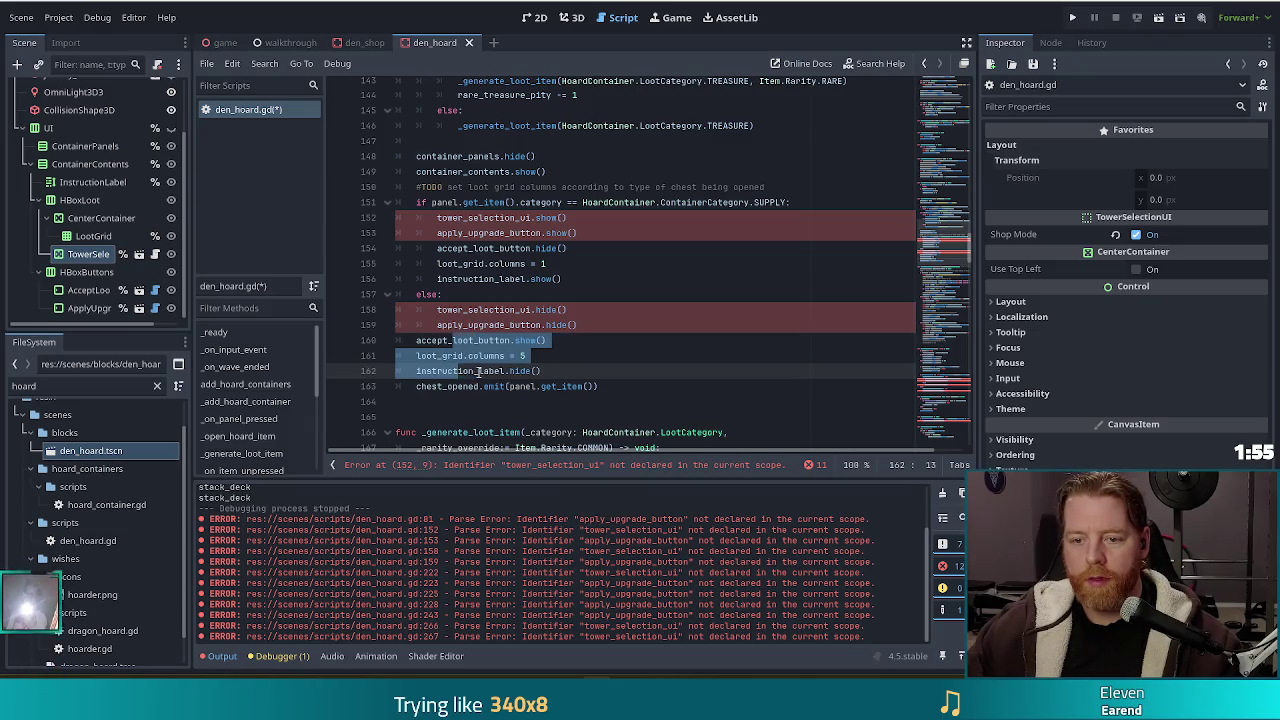
mouse_move(398, 294)
mouse_down()
mouse_move(460, 325)
mouse_move(576, 325)
mouse_up()
key(ctrl+k)
click(432, 202)
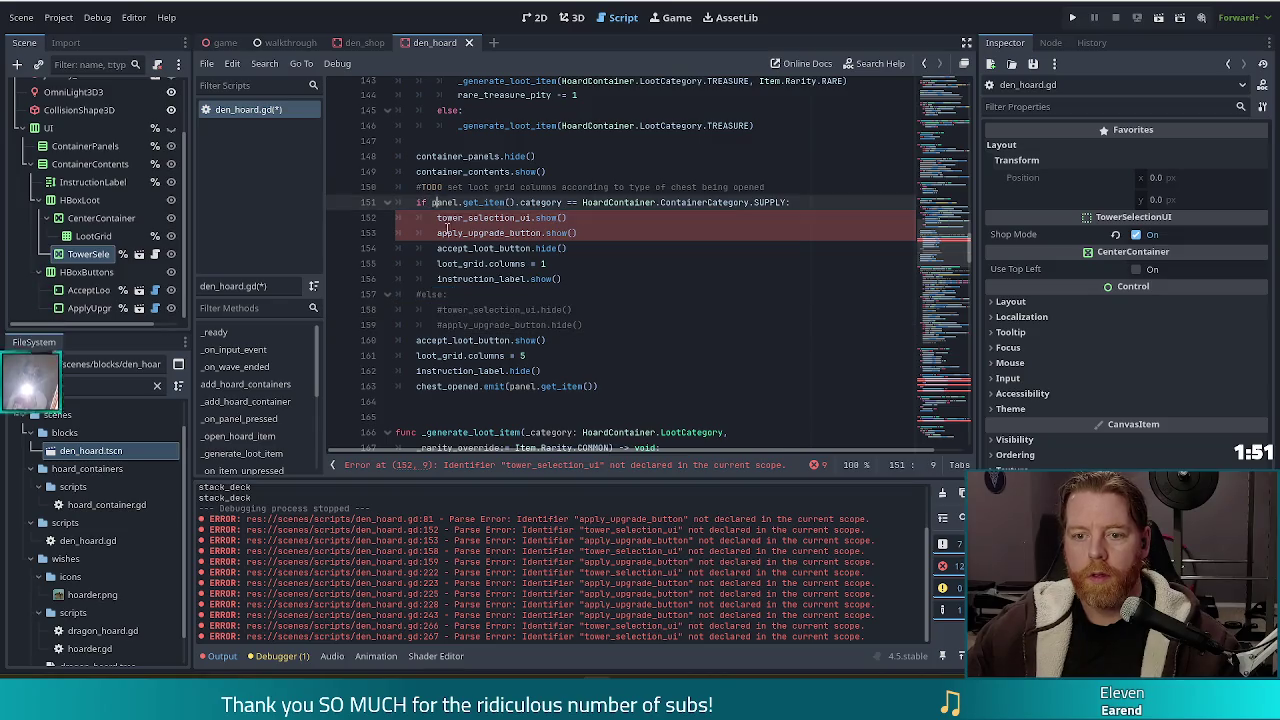
drag(443, 218, 461, 276)
key(ctrl+k)
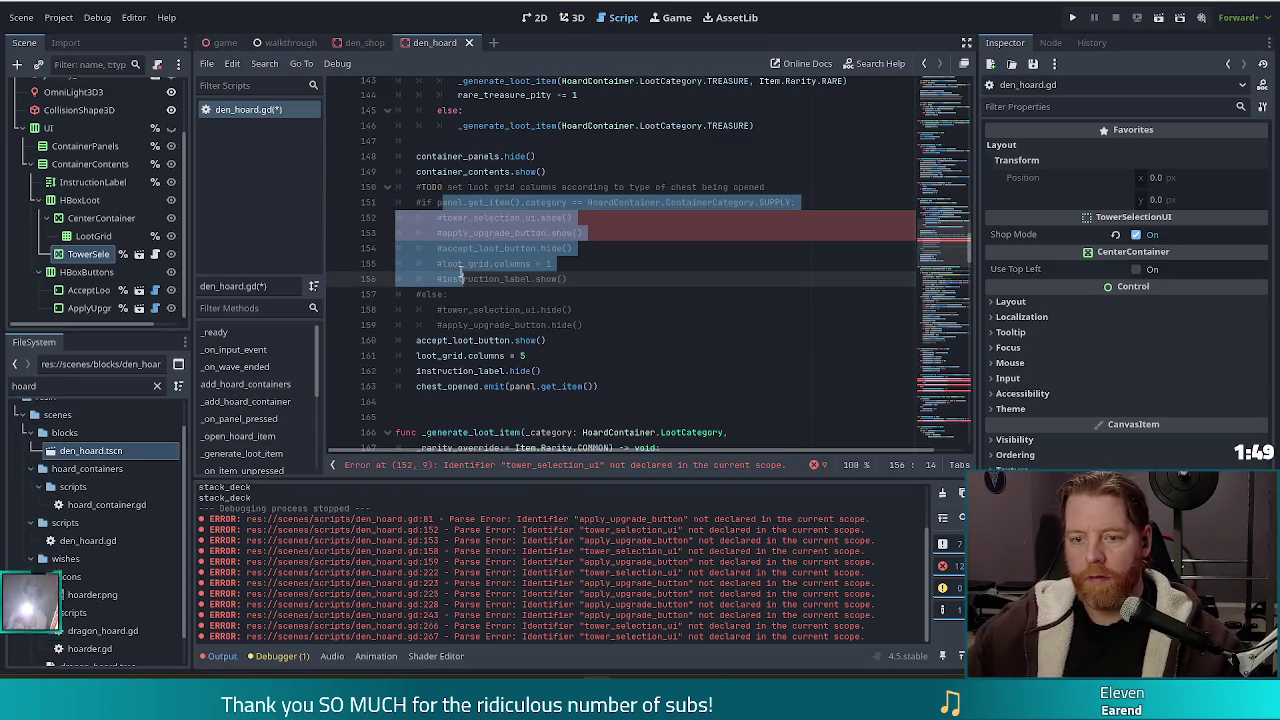
click(558, 356)
key(Return)
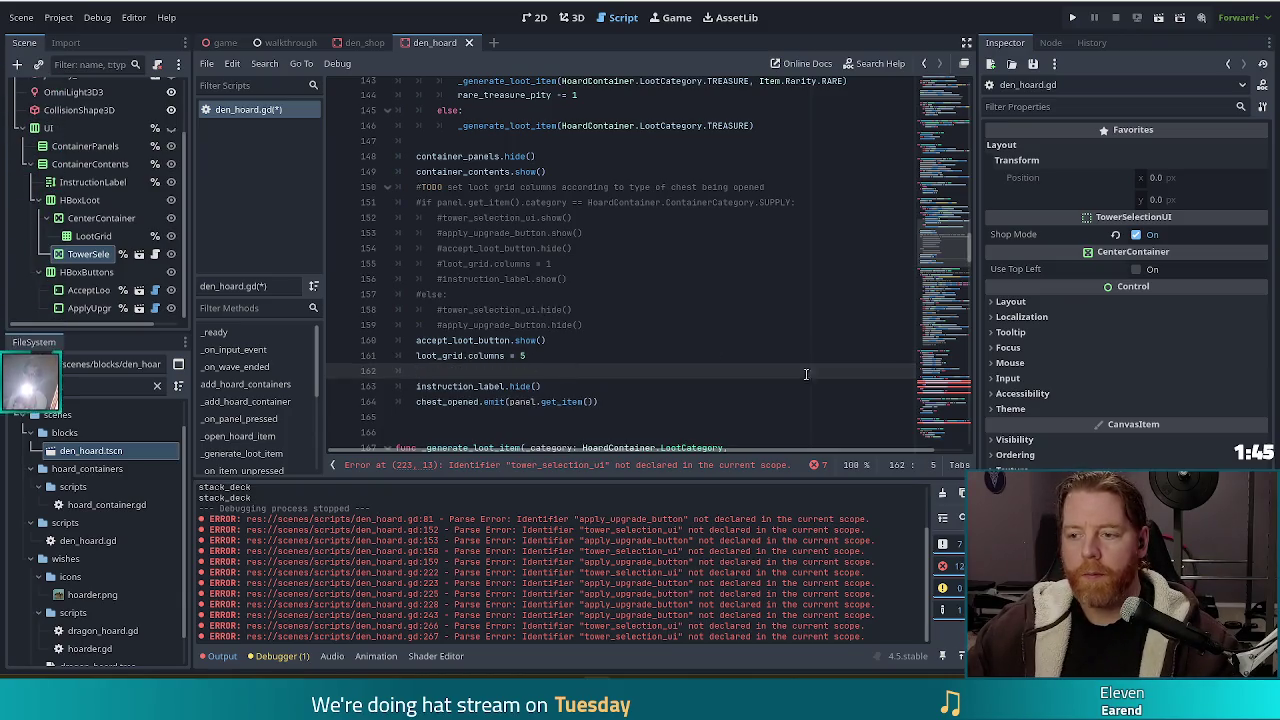
drag(955, 234, 948, 312)
- Comment out the locked-tower check on lines 223–226
click(546, 208)
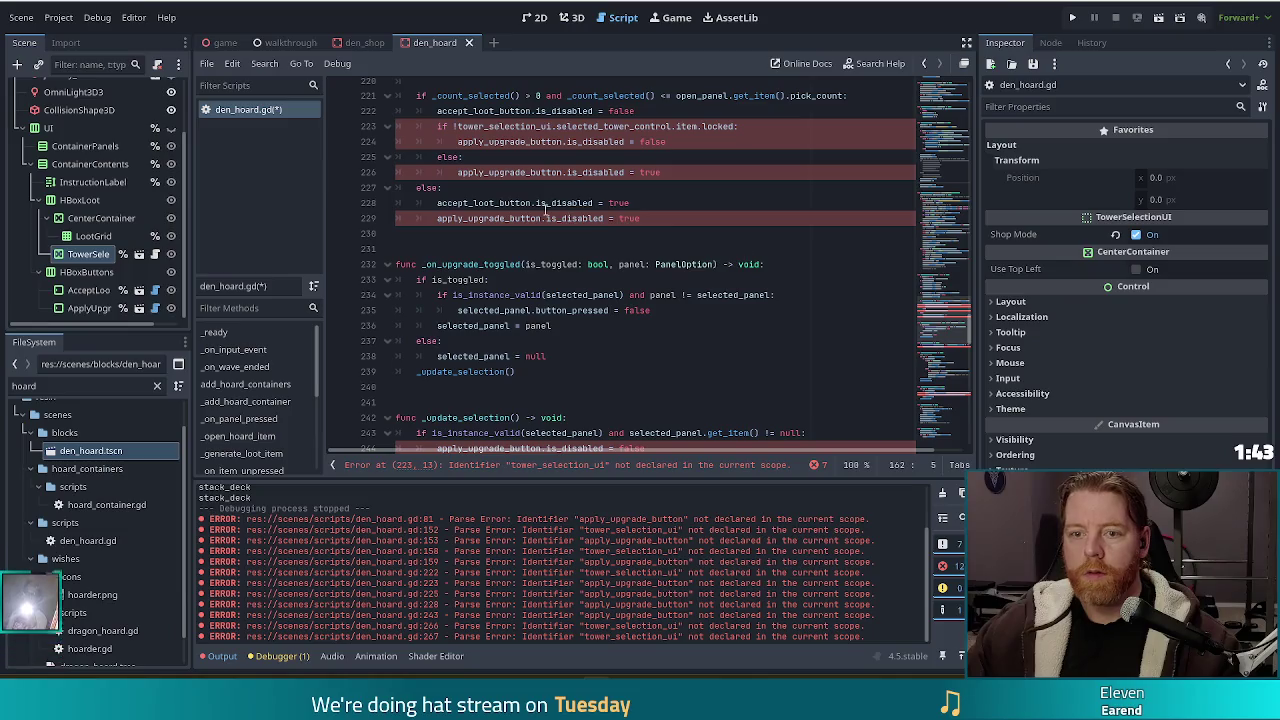
scroll(600, 233, up, 2)
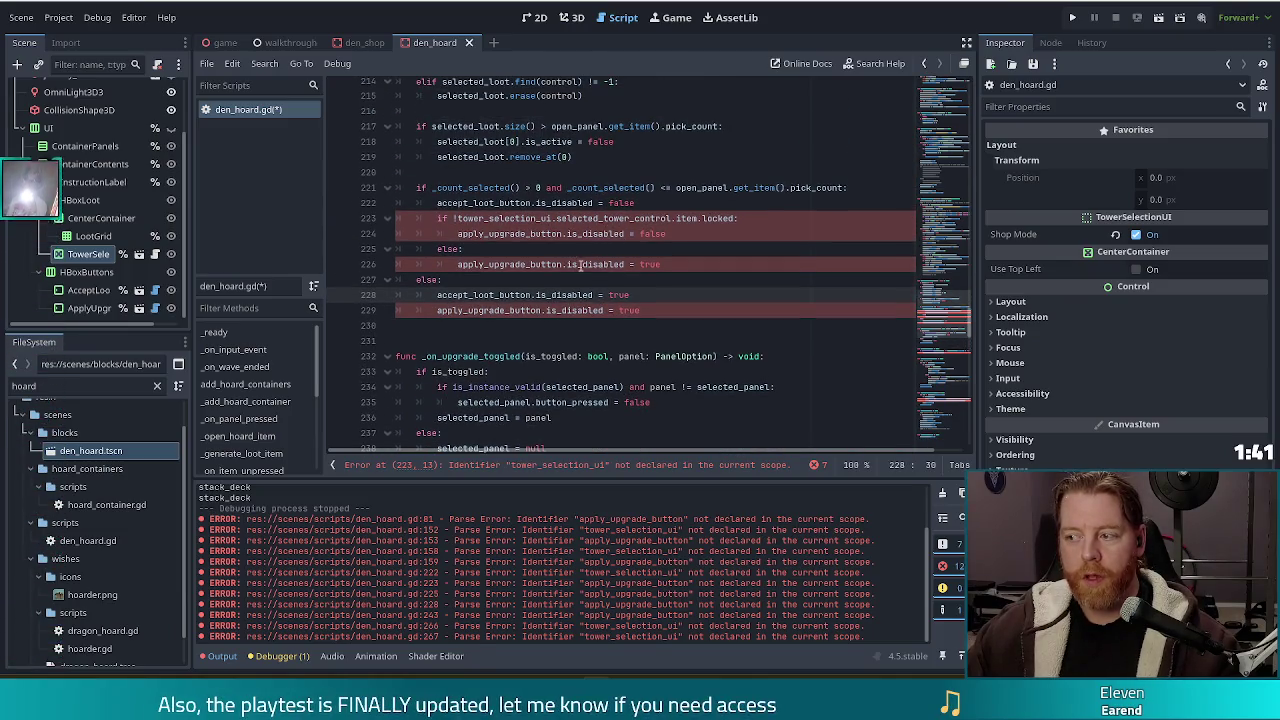
scroll(584, 250, up, 4)
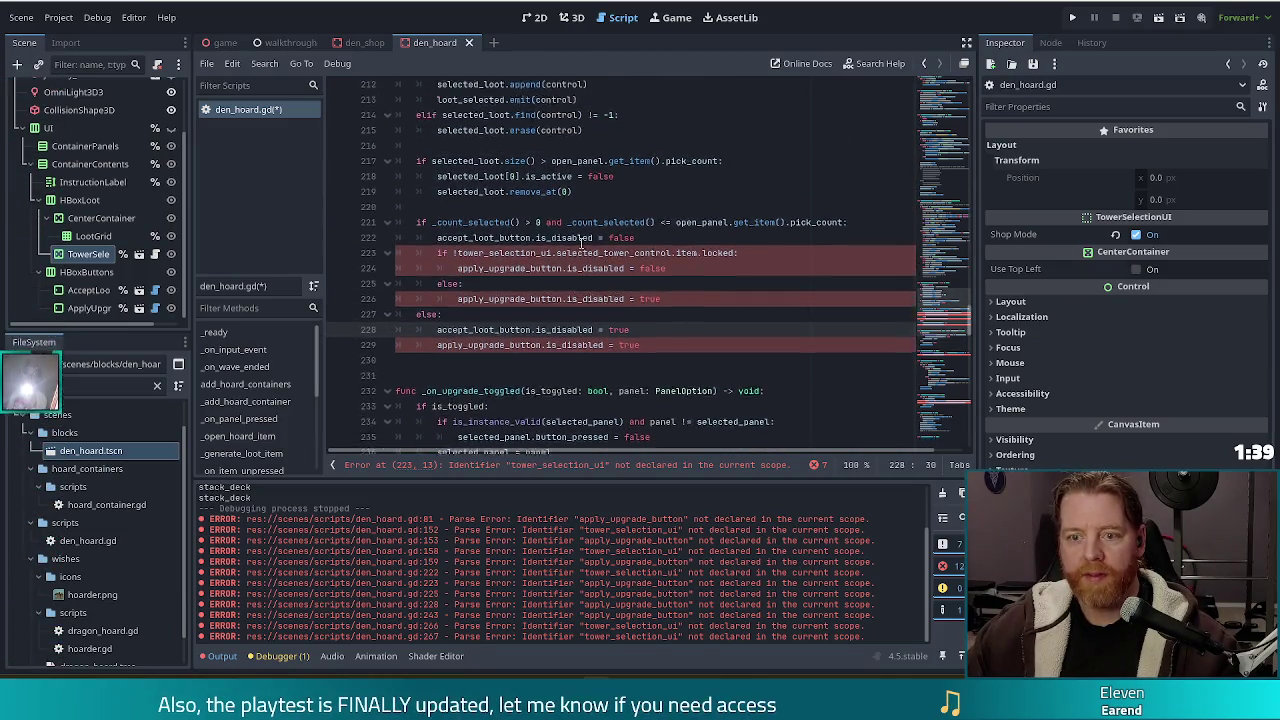
scroll(585, 249, down, 2)
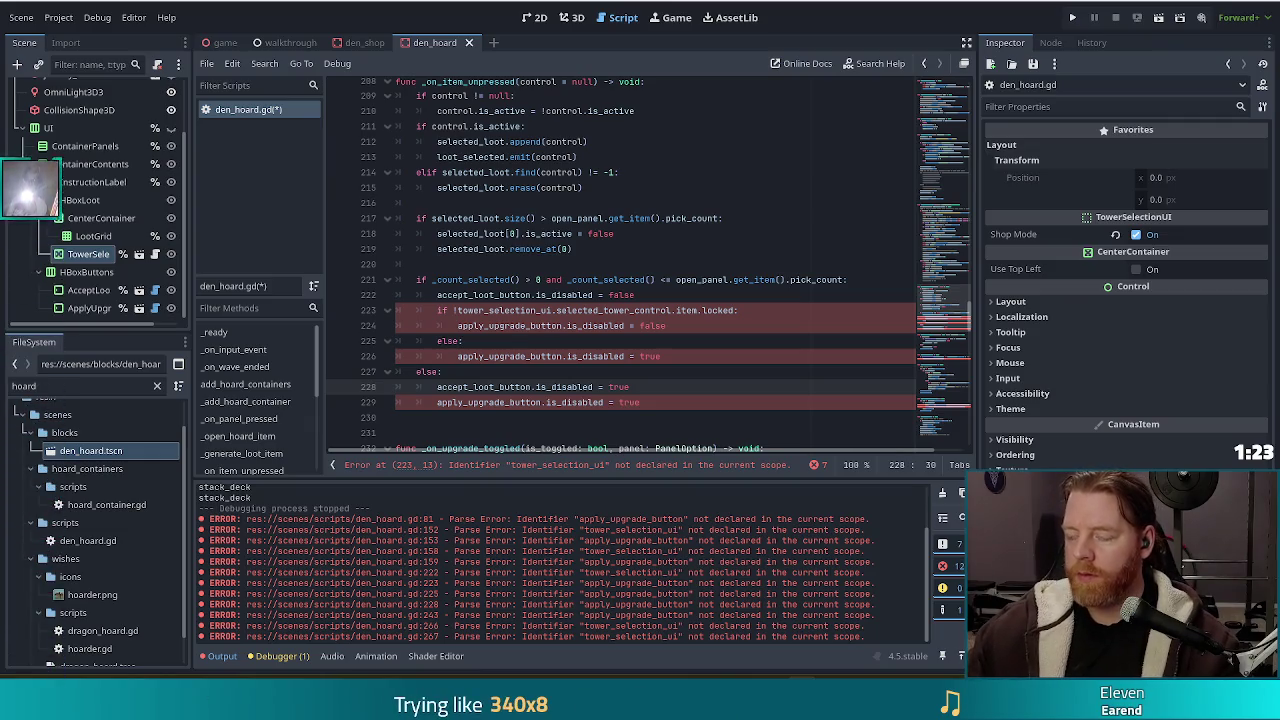
click(527, 295)
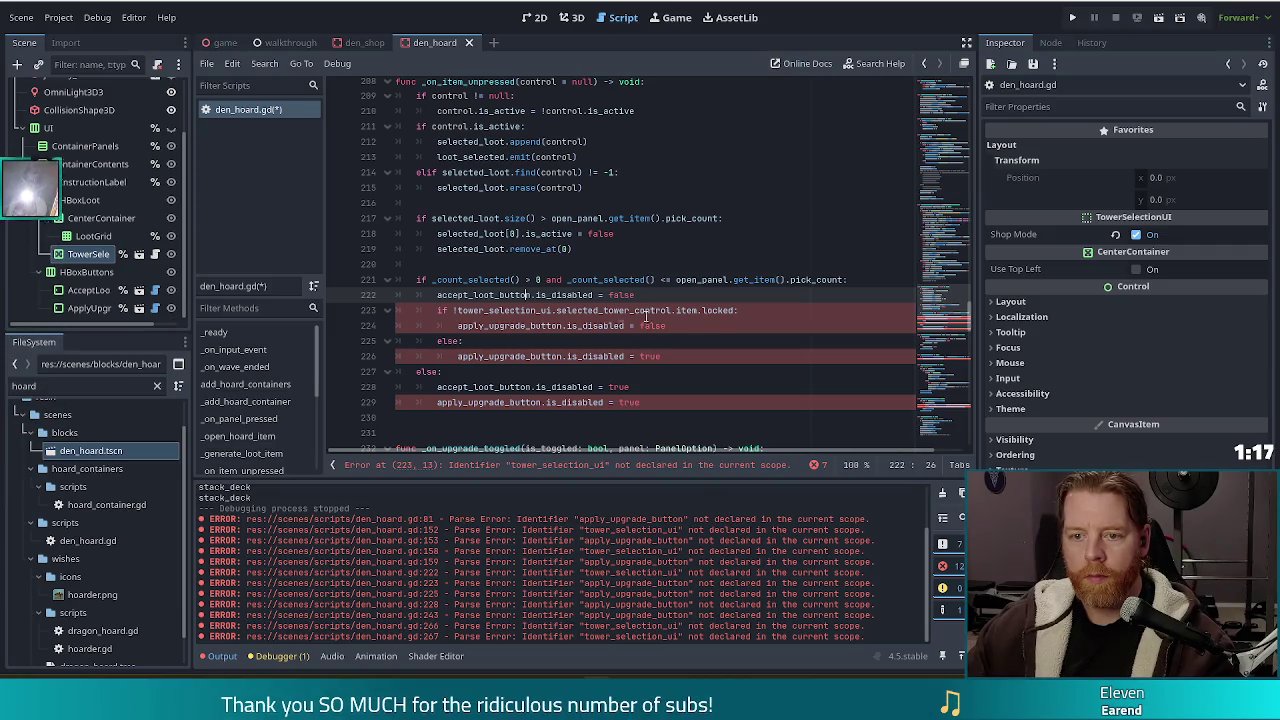
drag(490, 295, 609, 296)
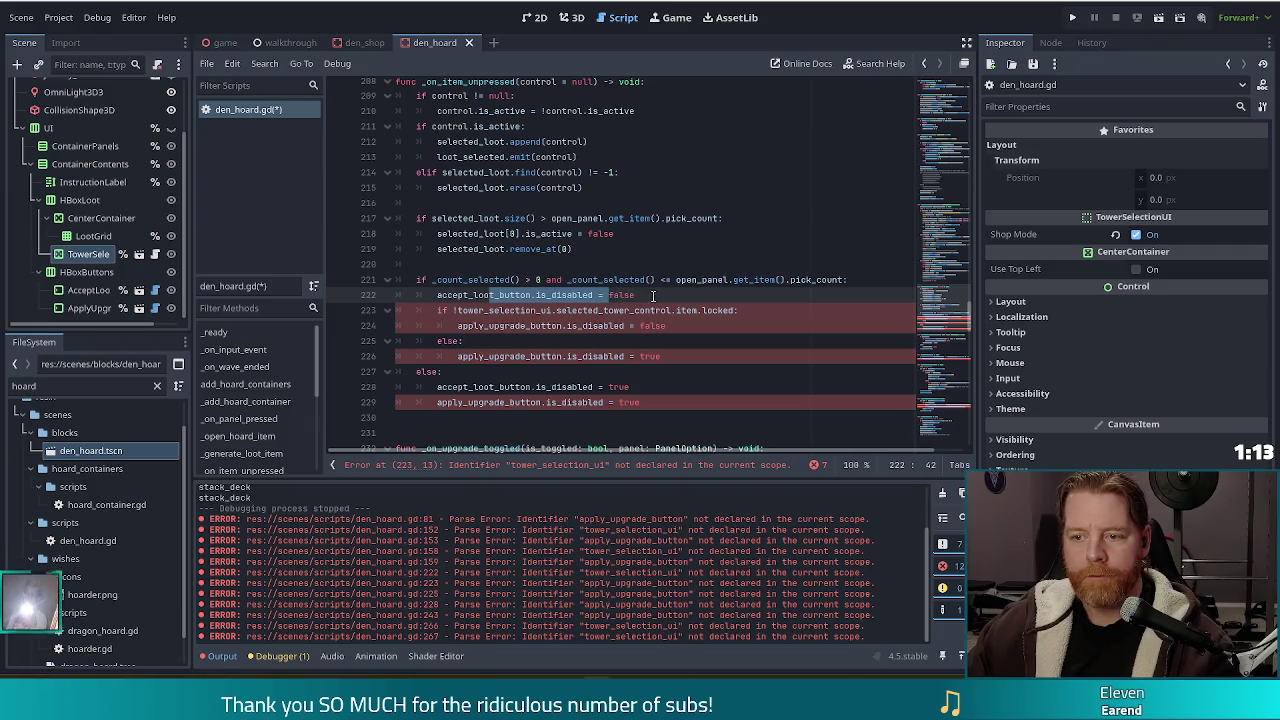
click(528, 312)
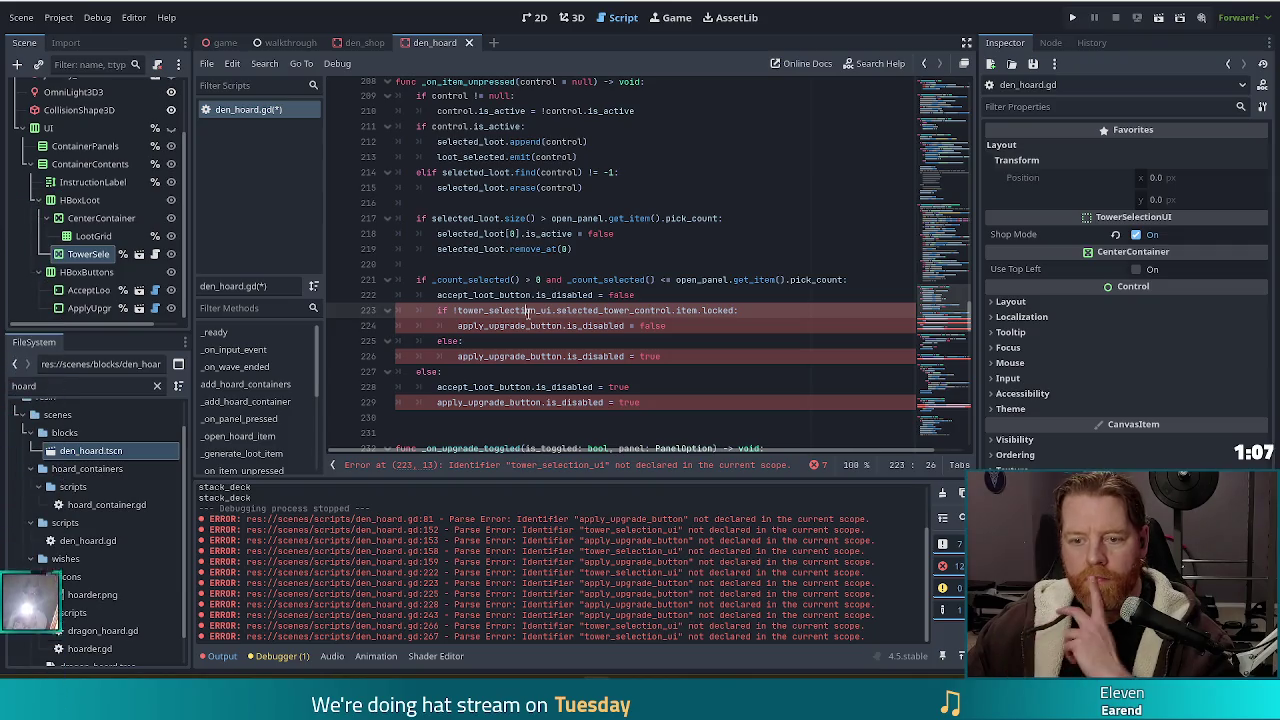
drag(528, 312, 530, 358)
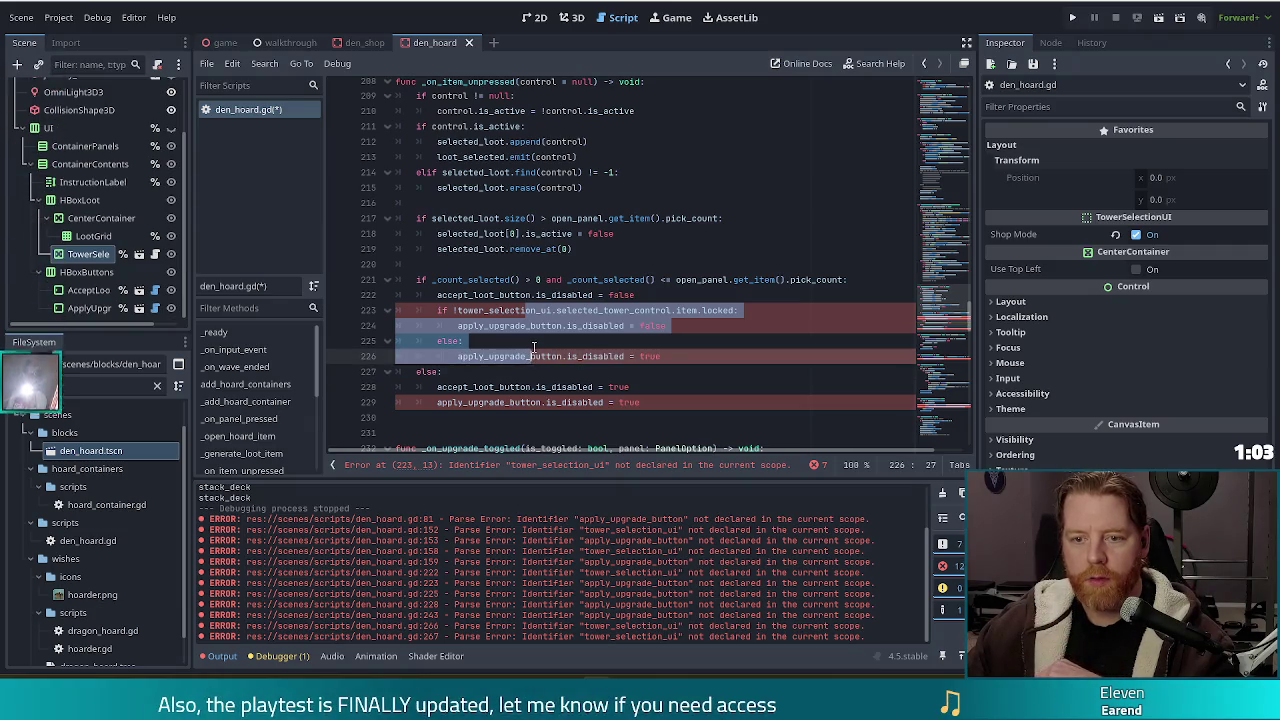
scroll(533, 347, up, 3)
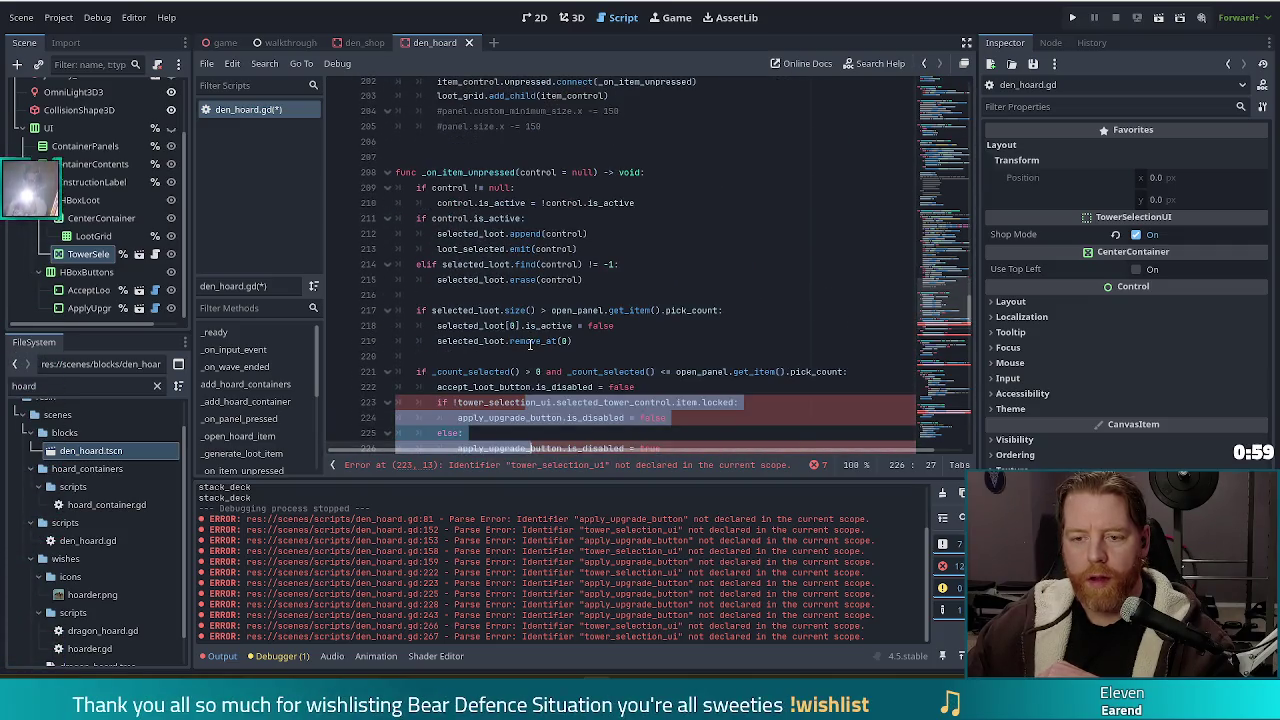
scroll(530, 345, down, 3)
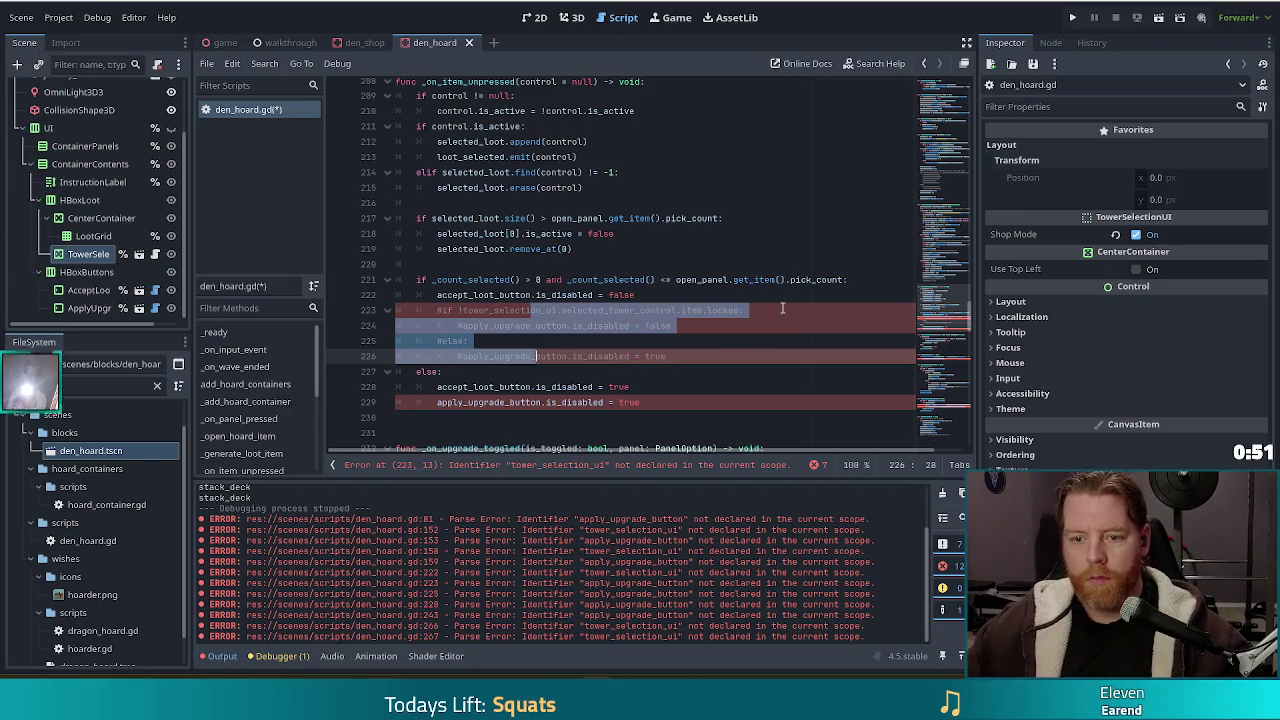
key(ctrl+k)
- Comment out the upgrade-button disabling on line 229 and save
click(470, 402)
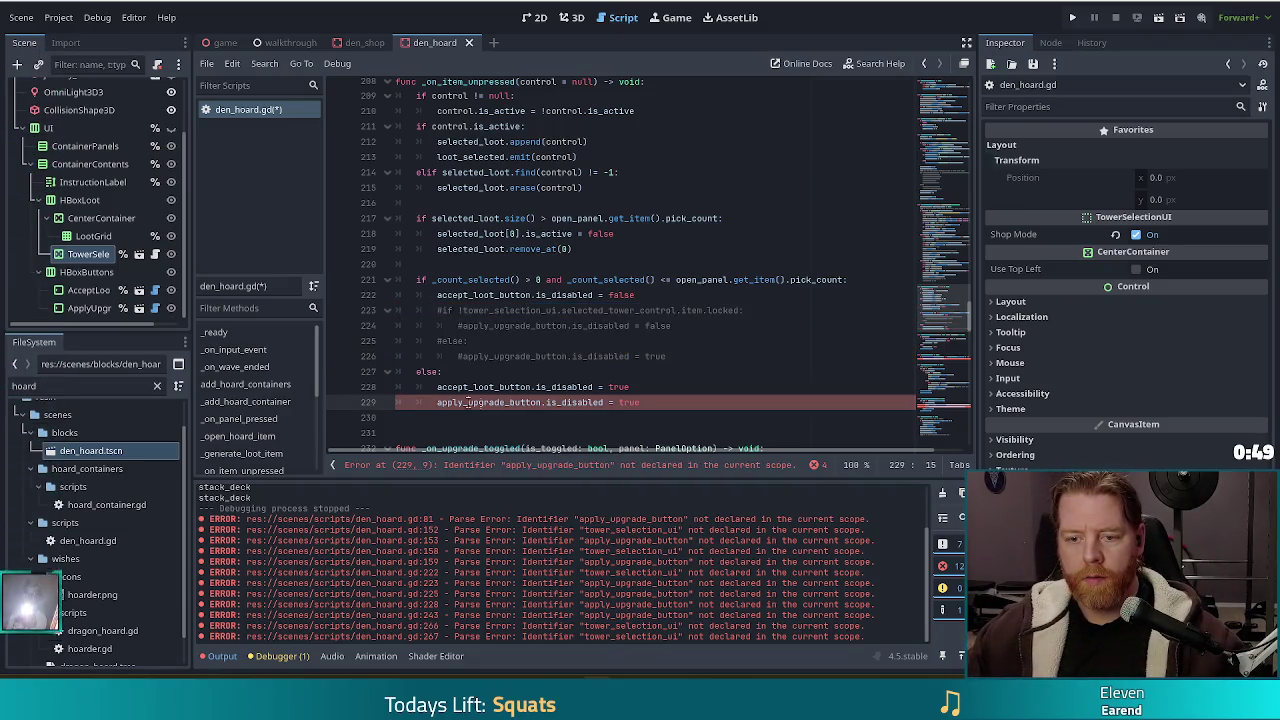
key(ctrl+k)
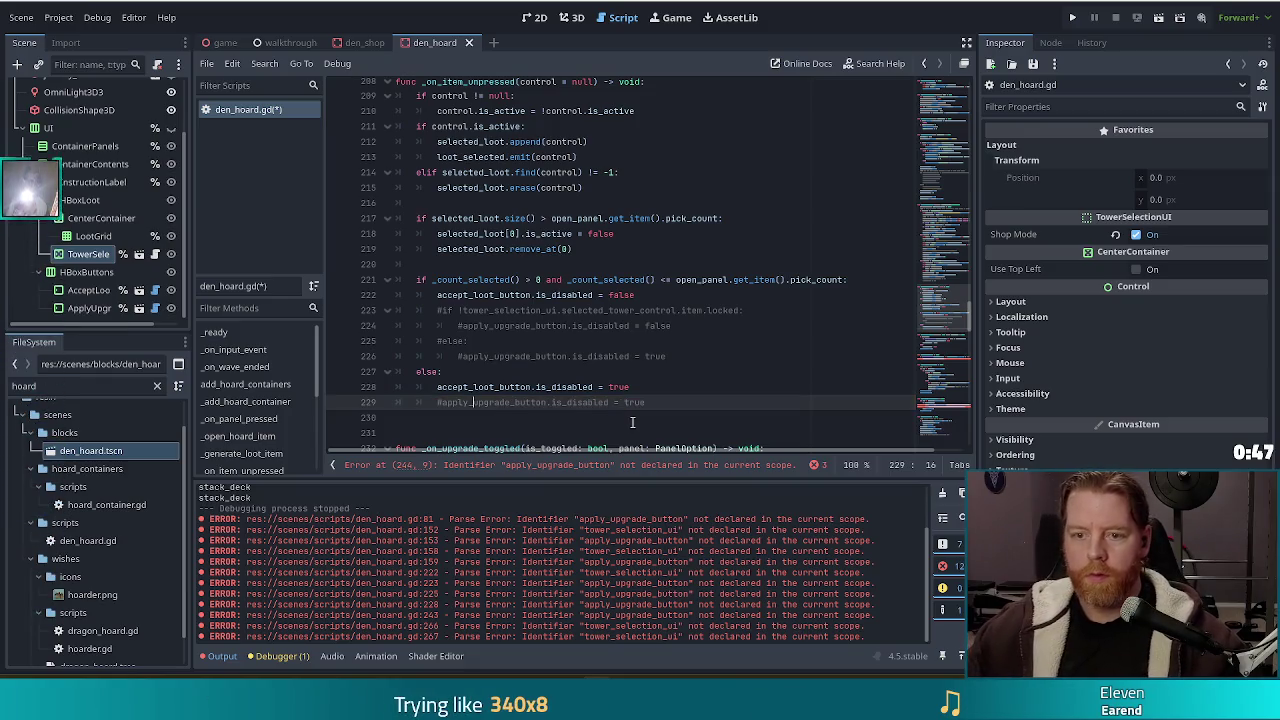
click(560, 341)
key(ctrl+s)
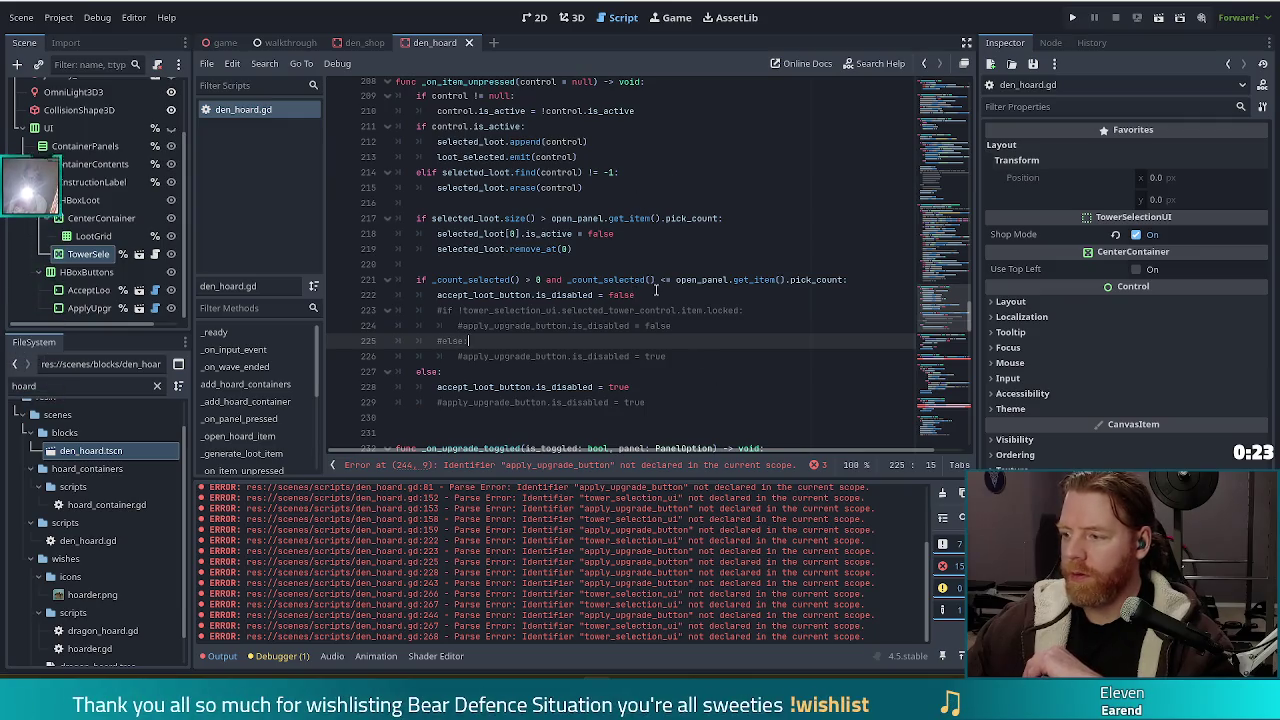
- Go to erroring line 244 inside _update_selection and open the find bar with Ctrl+F
scroll(549, 336, down, 8)
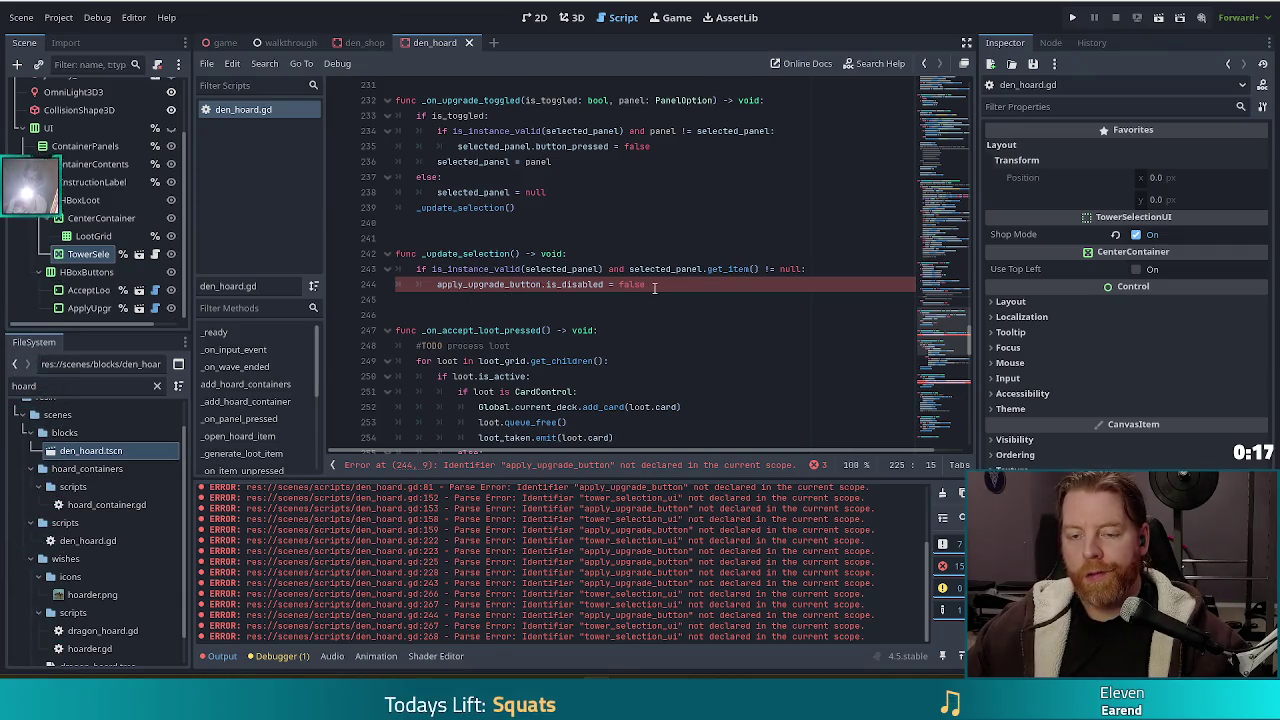
click(610, 286)
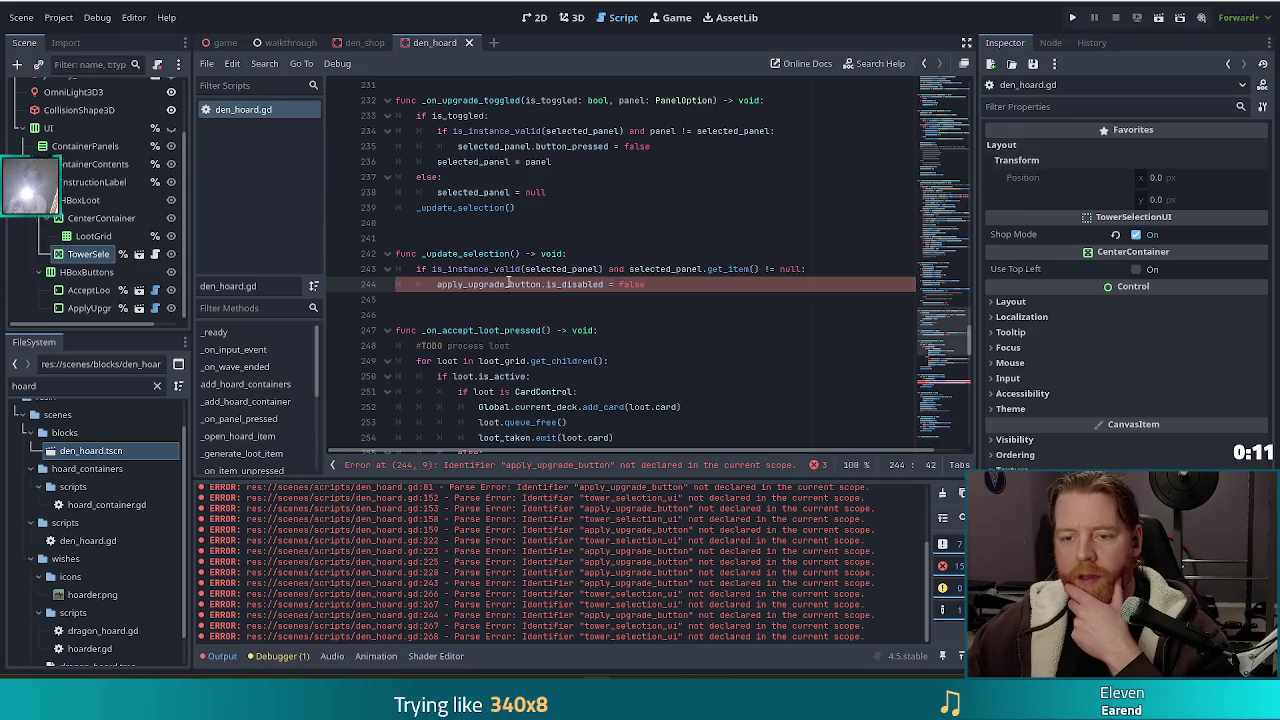
click(461, 253)
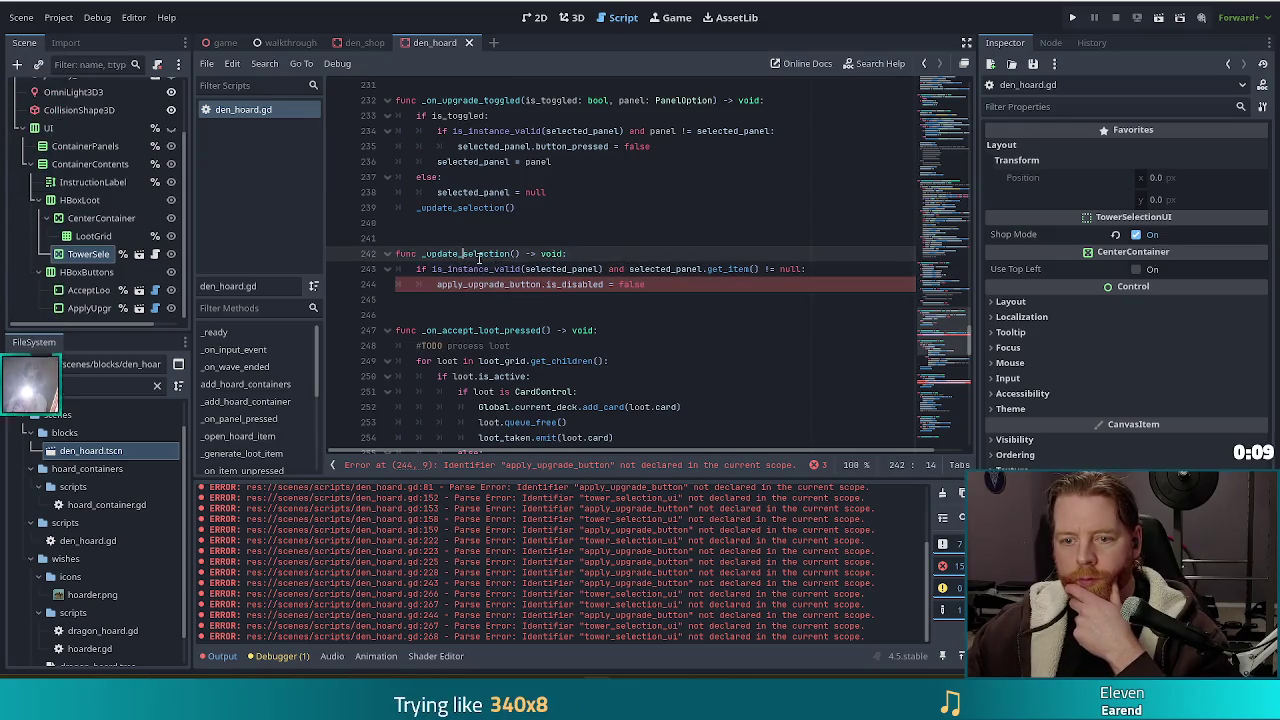
key(ctrl+f)
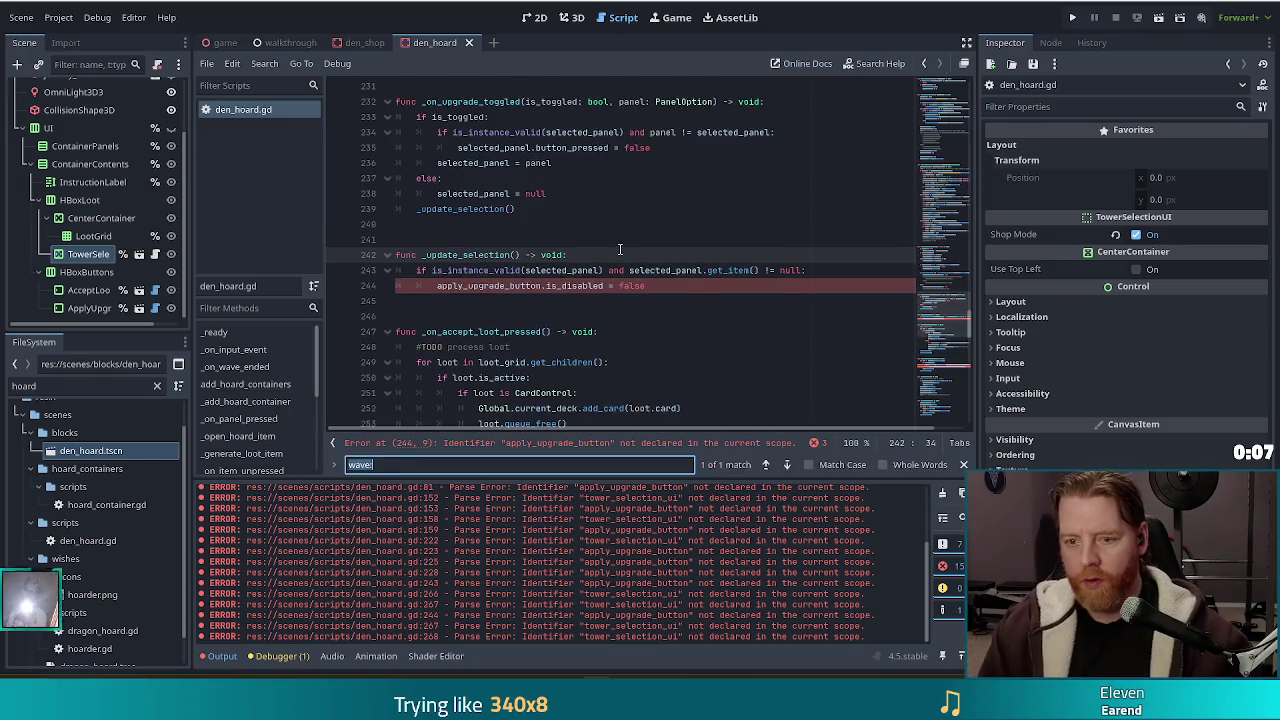
- Search den_hoard.gd for 'update_se' to find the _update_selection() call
text(yo)
key(BackSpace)
key(BackSpace)
text(up)
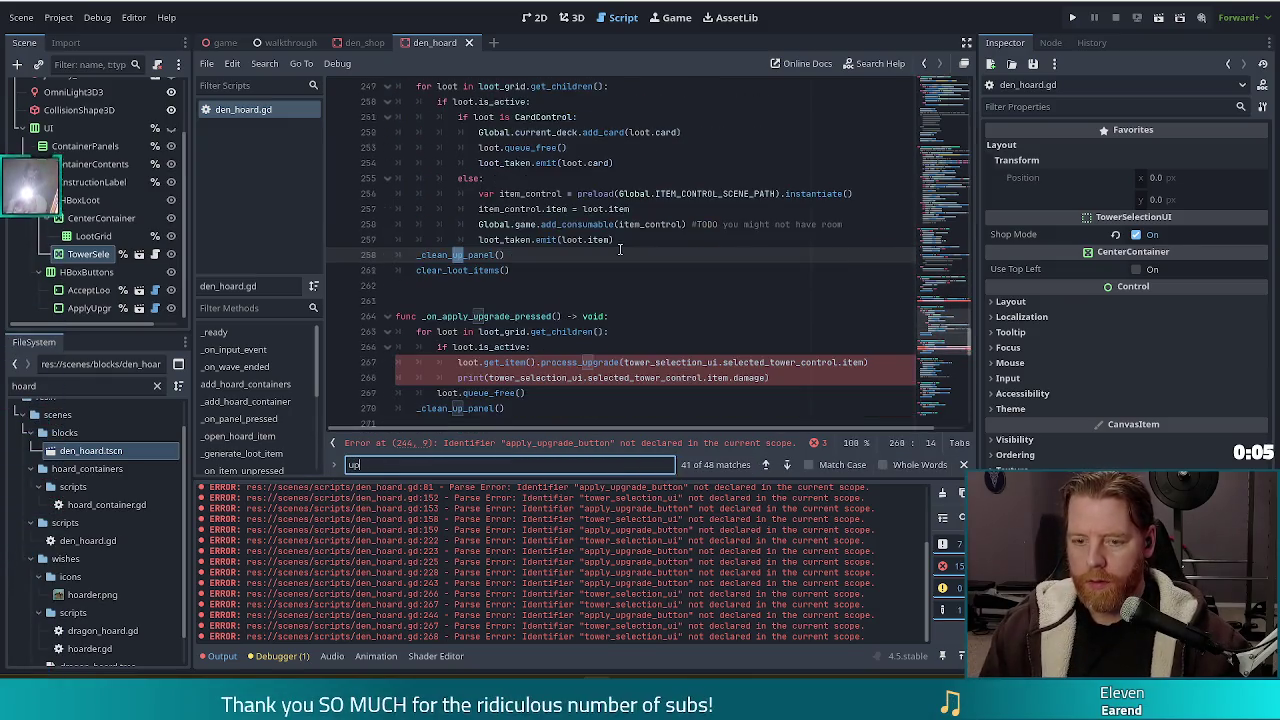
text(date_)
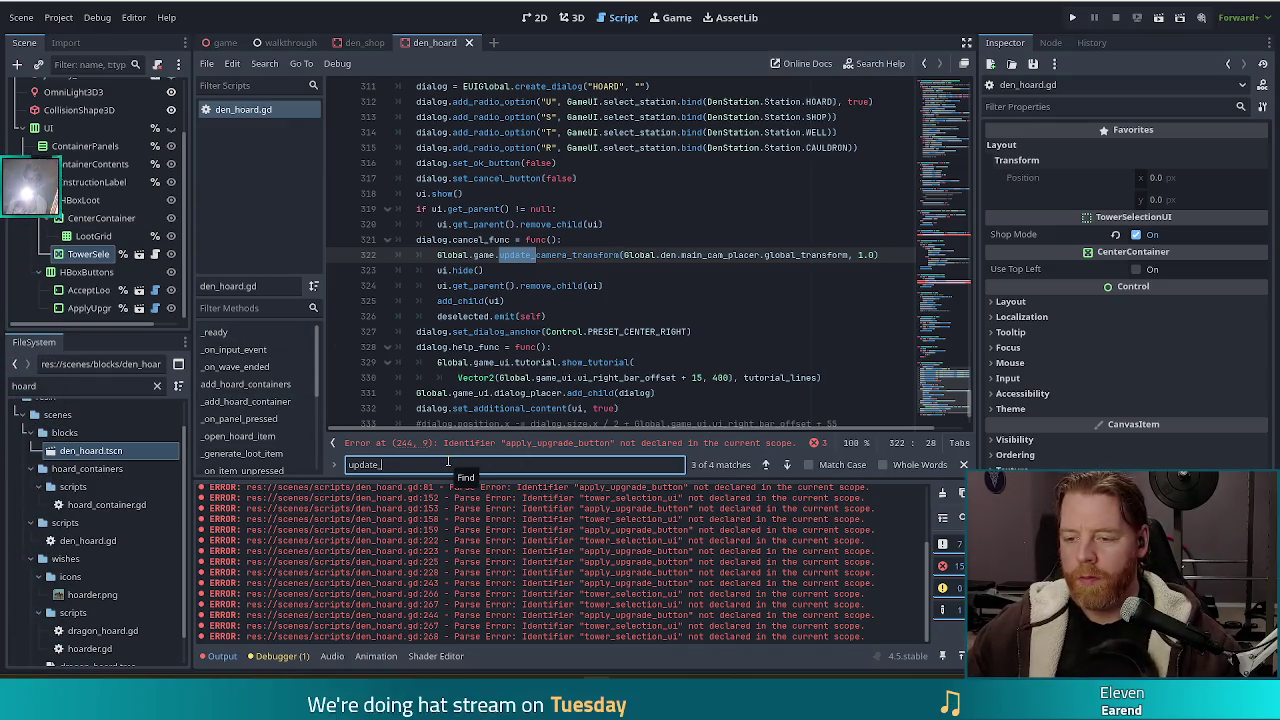
text(se)
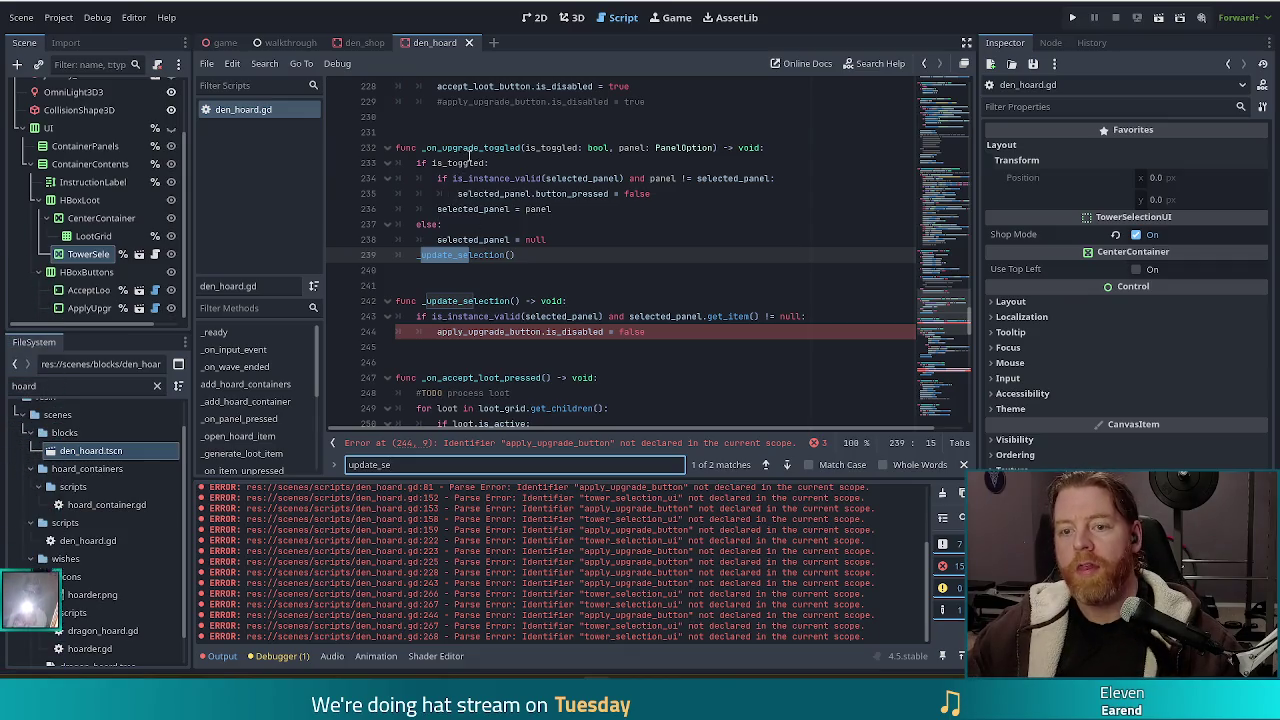
- Comment out lines 232–244 (upgrade-toggle and update-selection) and the _on_apply_upgrade_pressed function
drag(458, 147, 492, 330)
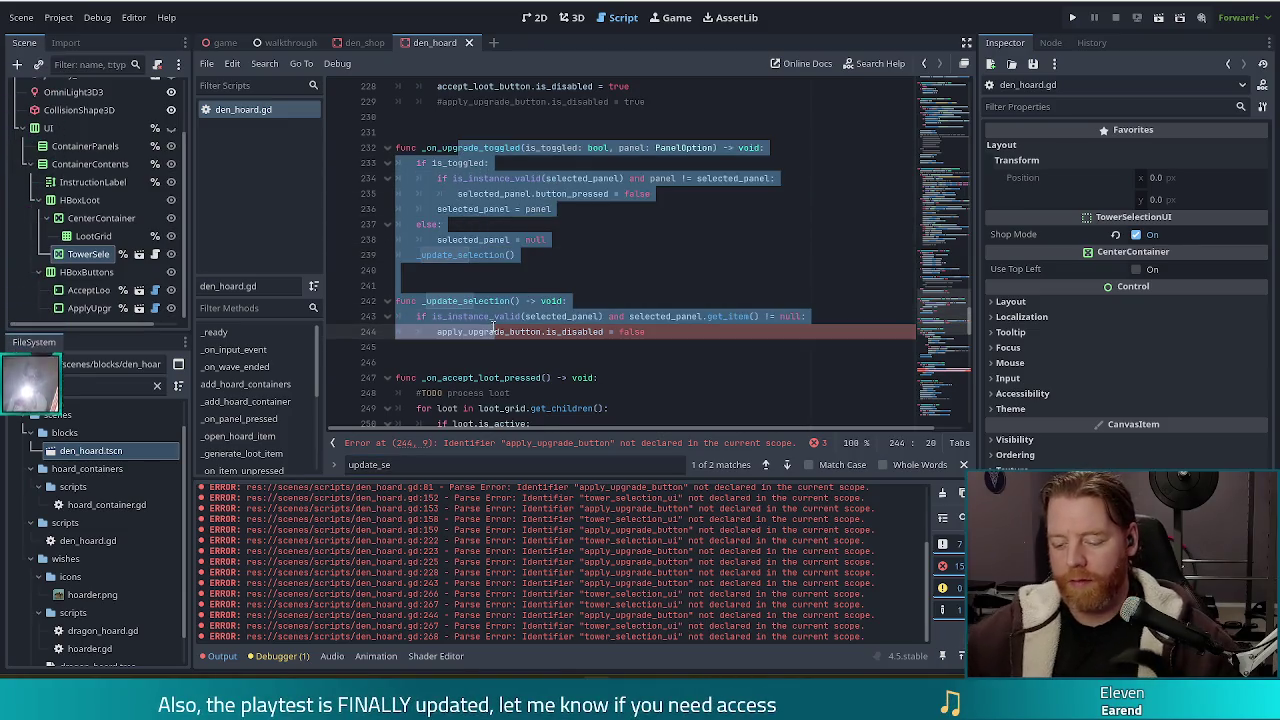
key(ctrl+k)
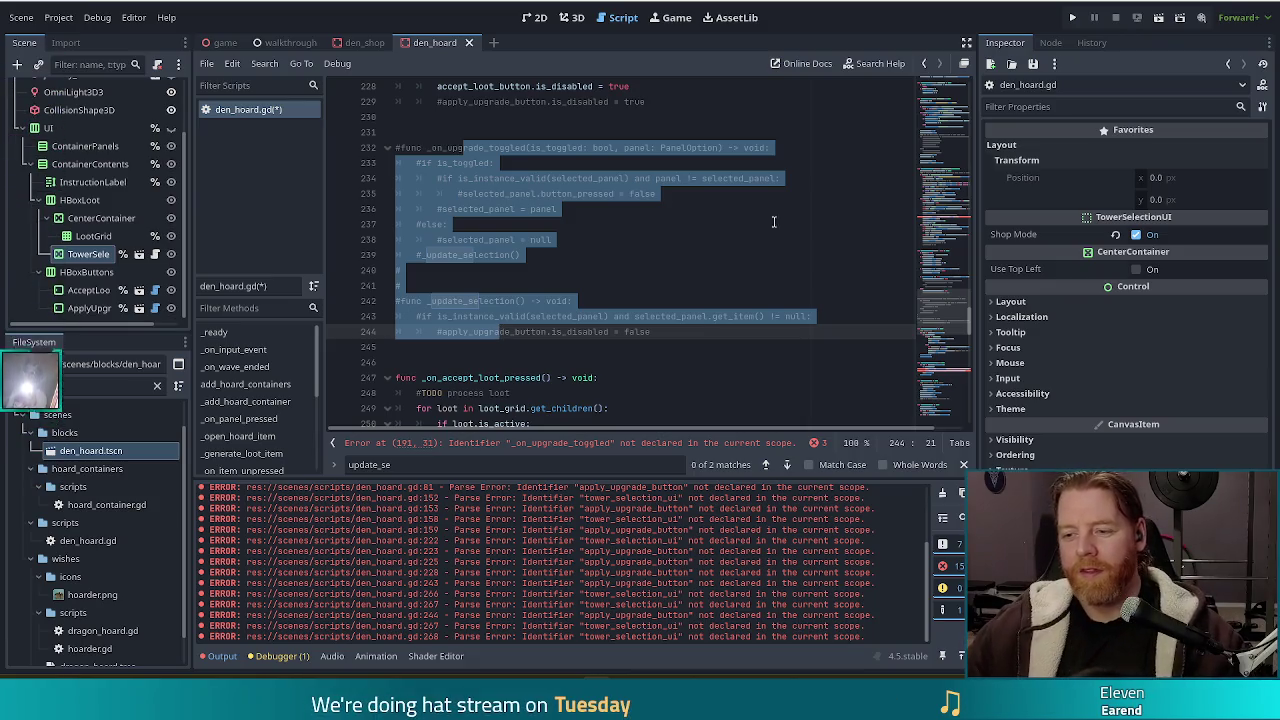
scroll(740, 215, down, 6)
scroll(789, 267, down, 3)
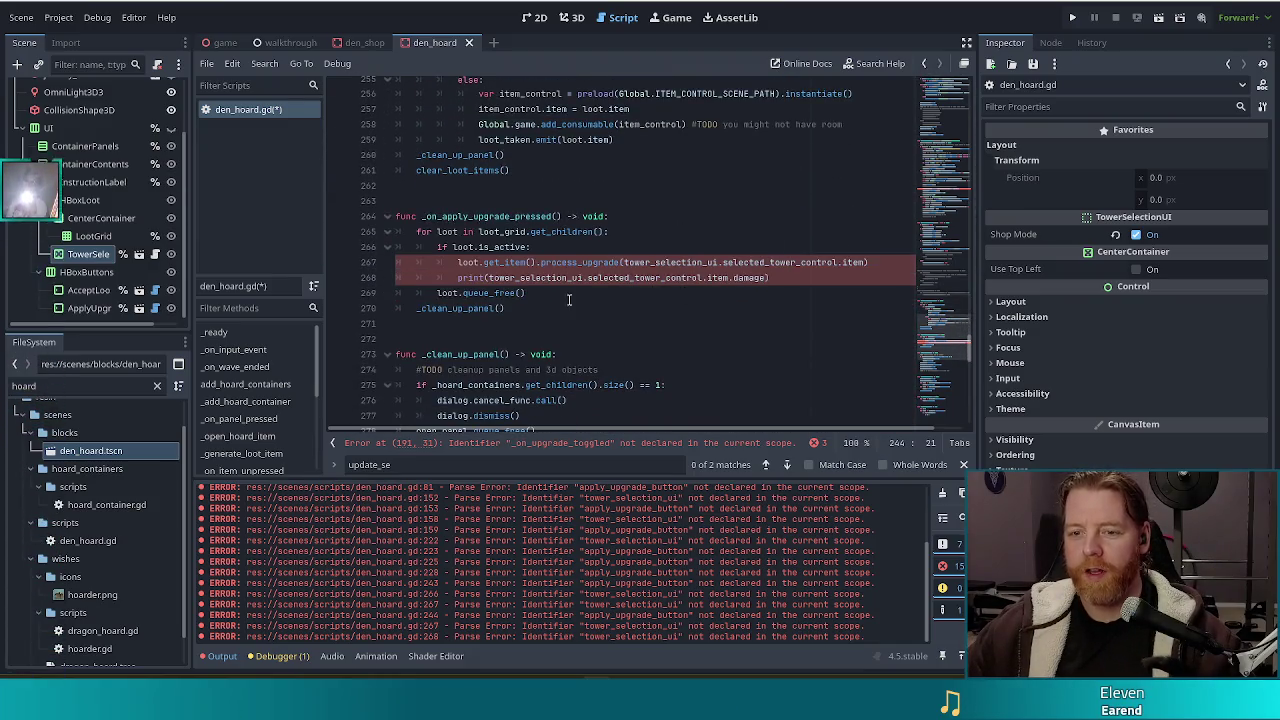
drag(478, 218, 476, 310)
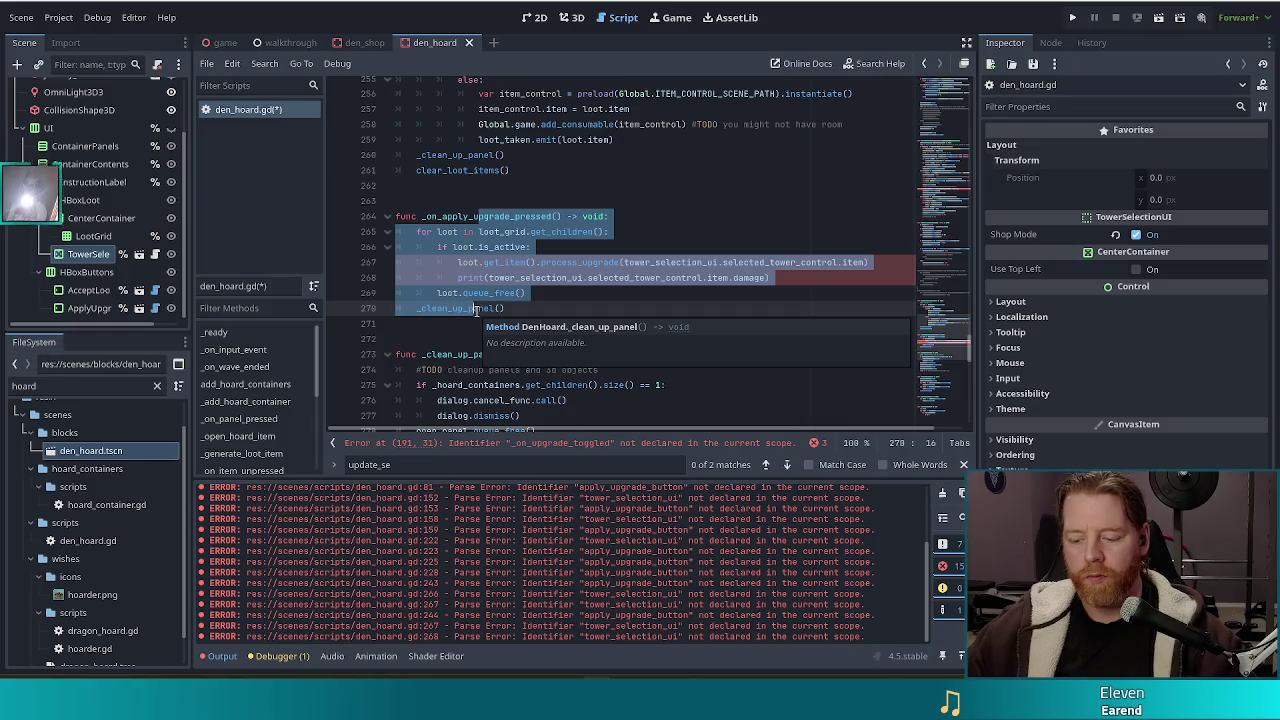
key(ctrl+k)
click(479, 277)
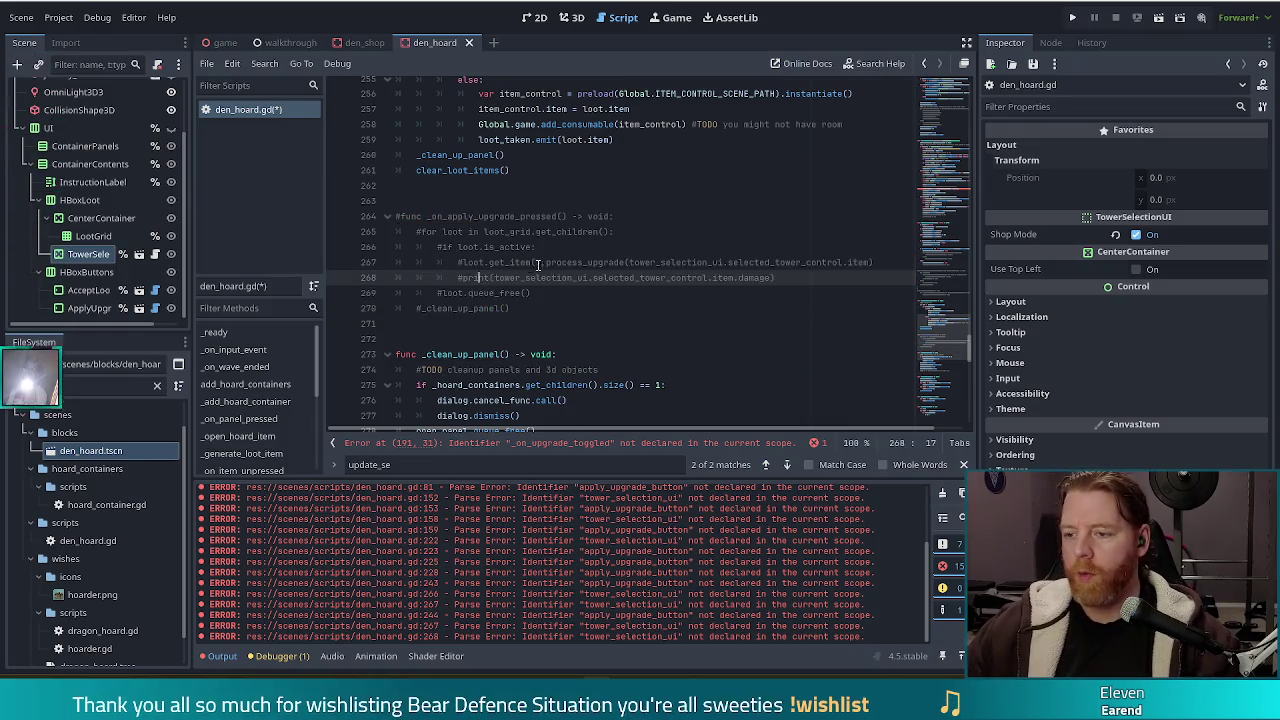
- Prefix line 191 with # and comment out the SUPPLY loot branch, lines 182–194
scroll(530, 265, down, 3)
drag(937, 358, 942, 265)
scroll(942, 265, up, 20)
click(625, 262)
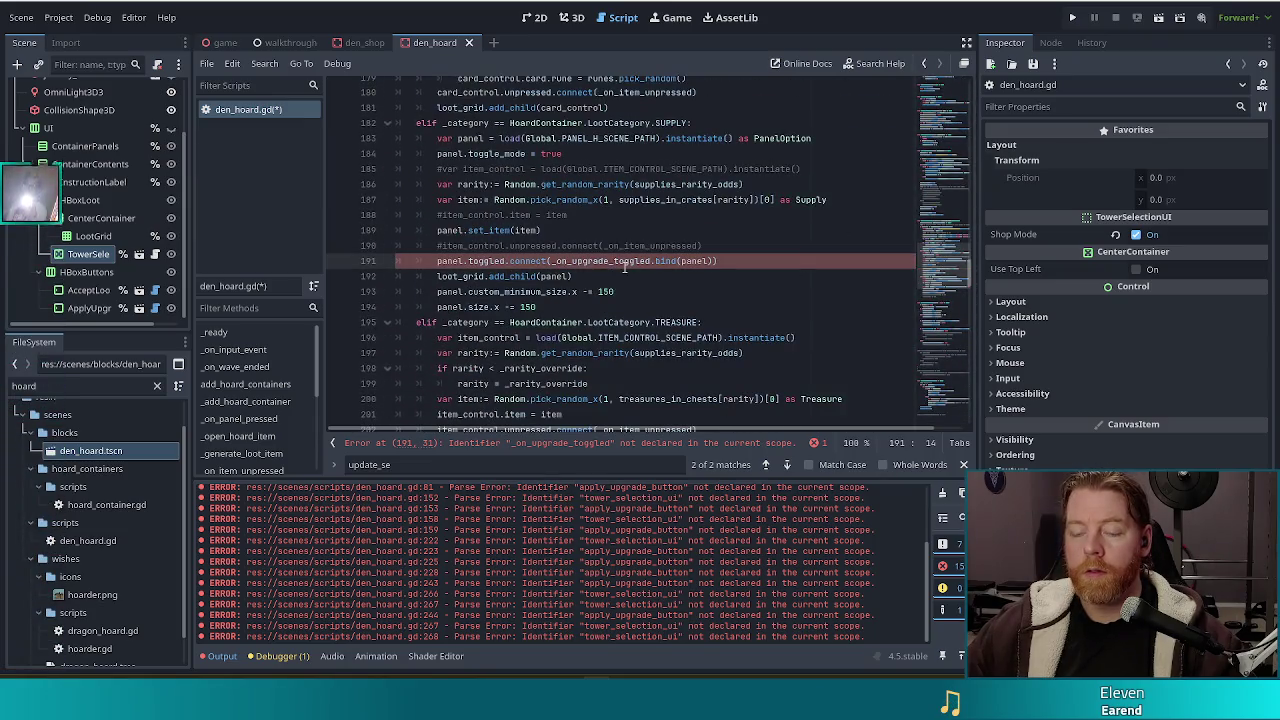
scroll(635, 255, up, 4)
scroll(646, 248, down, 3)
scroll(646, 248, down, 2)
key(Home)
text(#)
scroll(641, 233, up, 3)
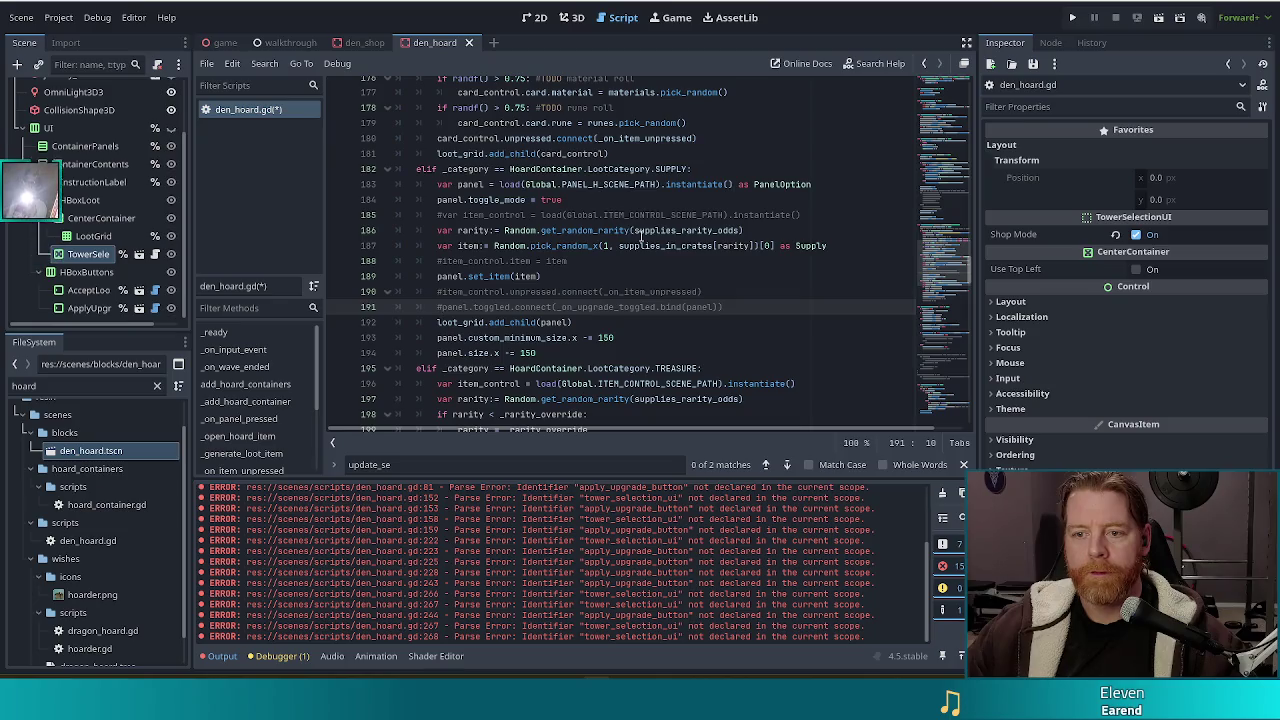
click(455, 168)
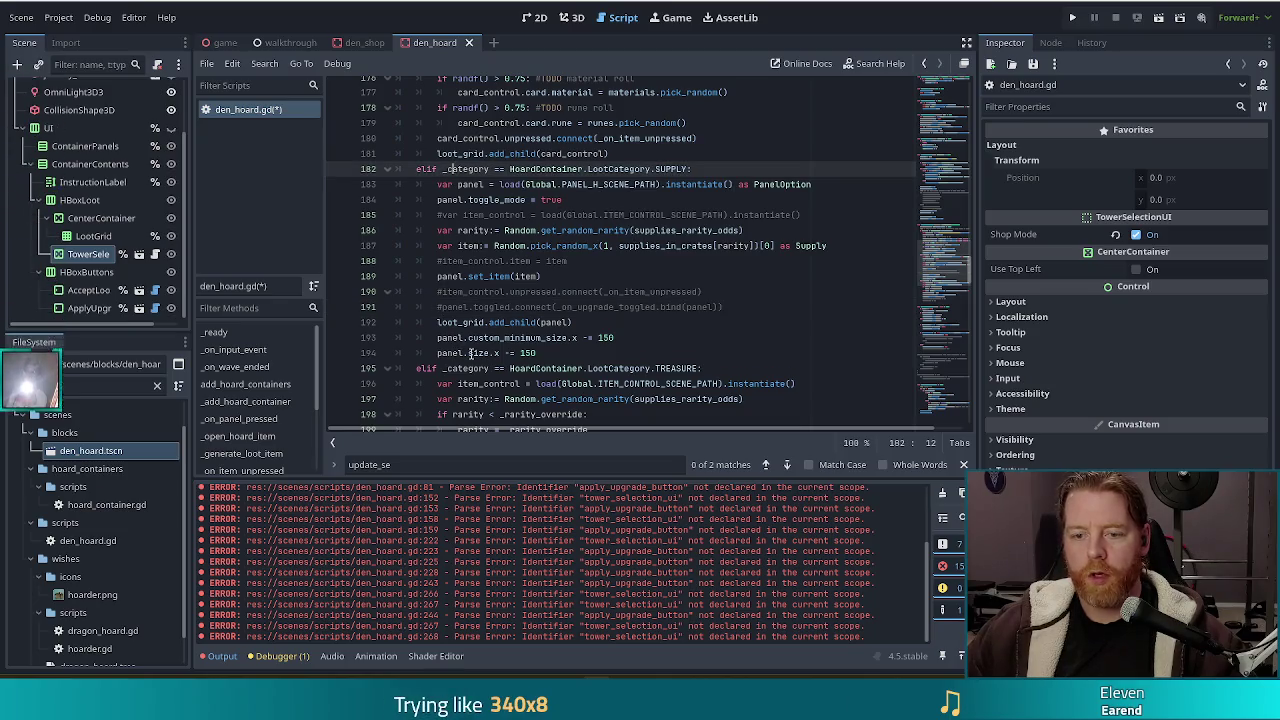
shift+click(470, 354)
key(ctrl+k)
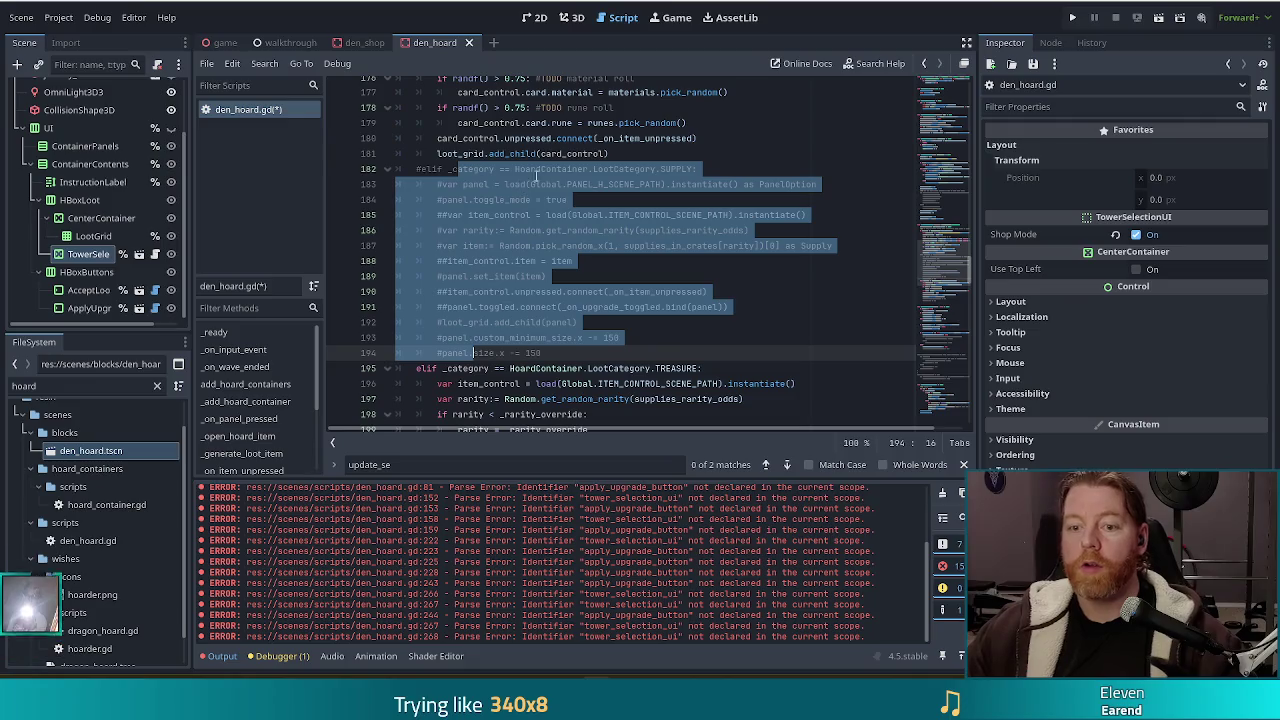
scroll(530, 180, up, 6)
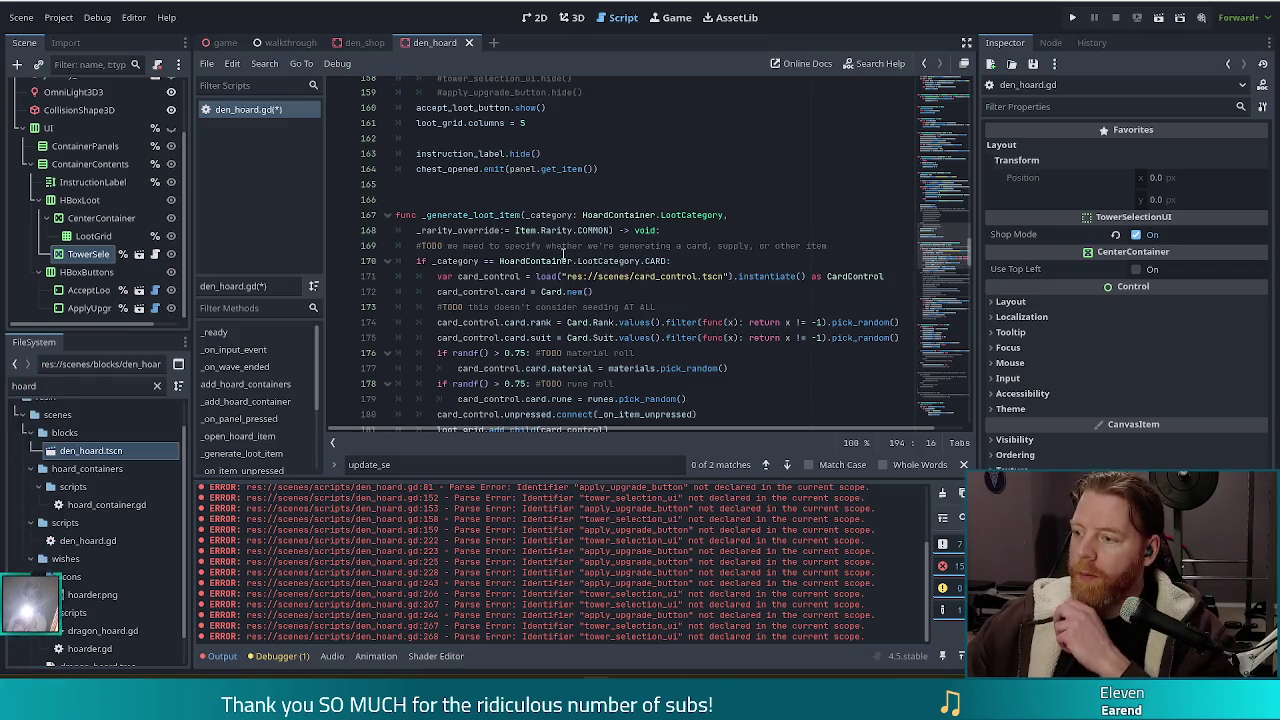
- Correct replenishment.tres's description to 'Towers' and 'then', then save with Ctrl+S
double_click(24, 386)
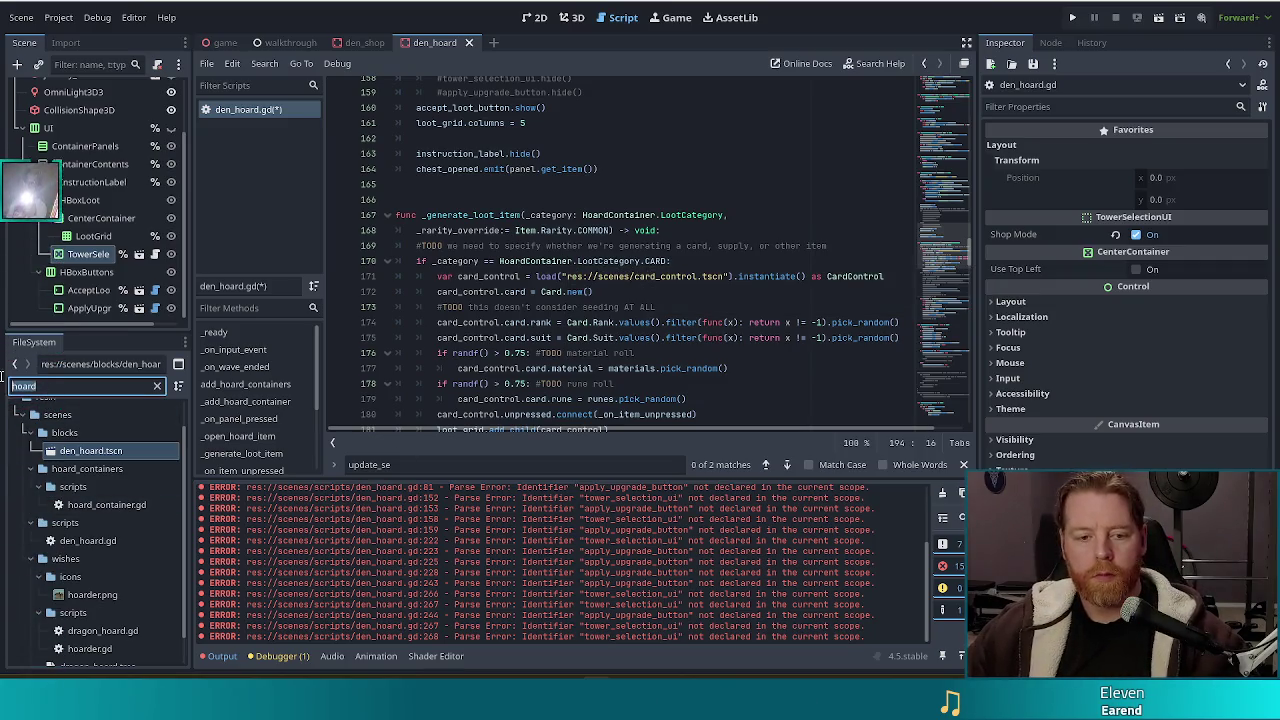
text(replen)
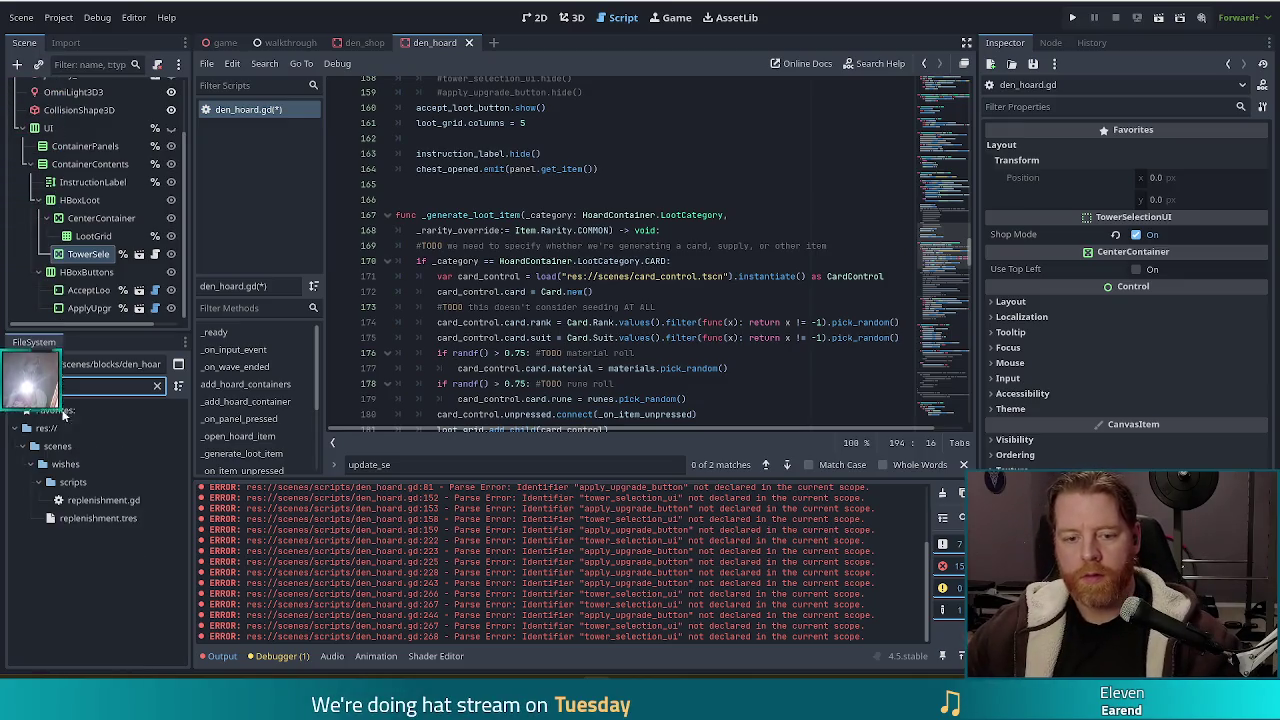
click(115, 514)
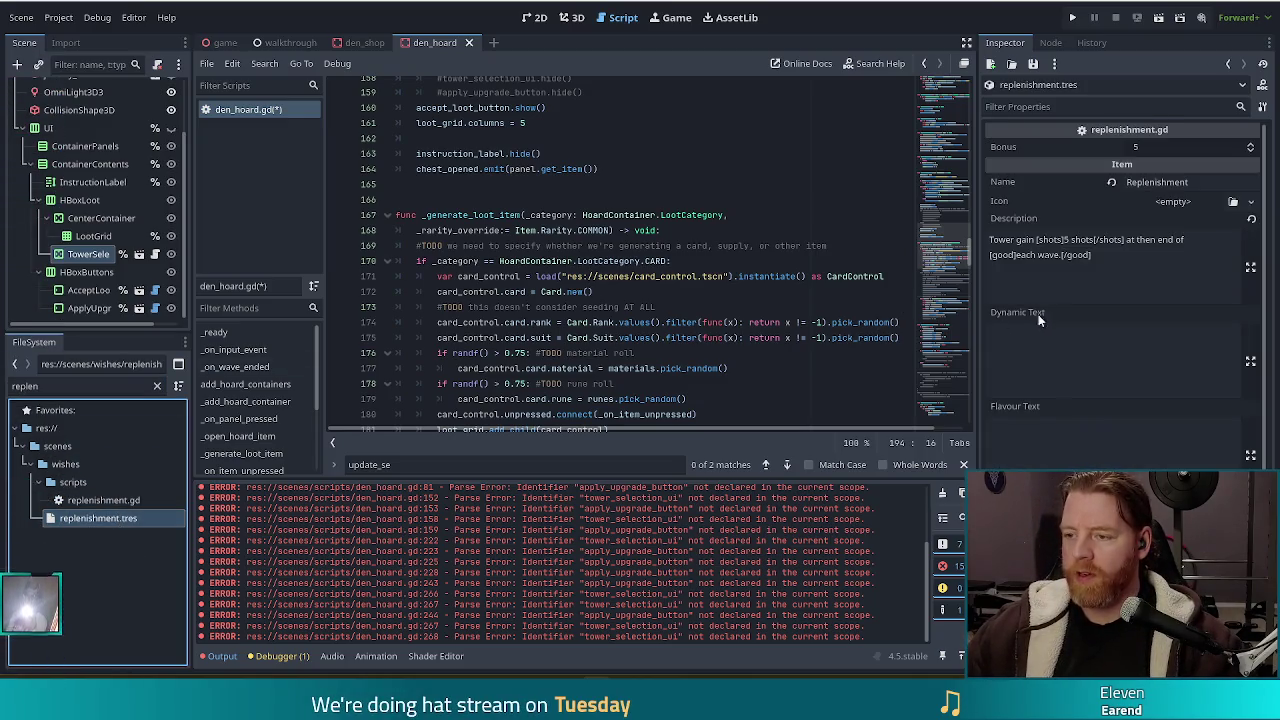
click(1018, 240)
text(s)
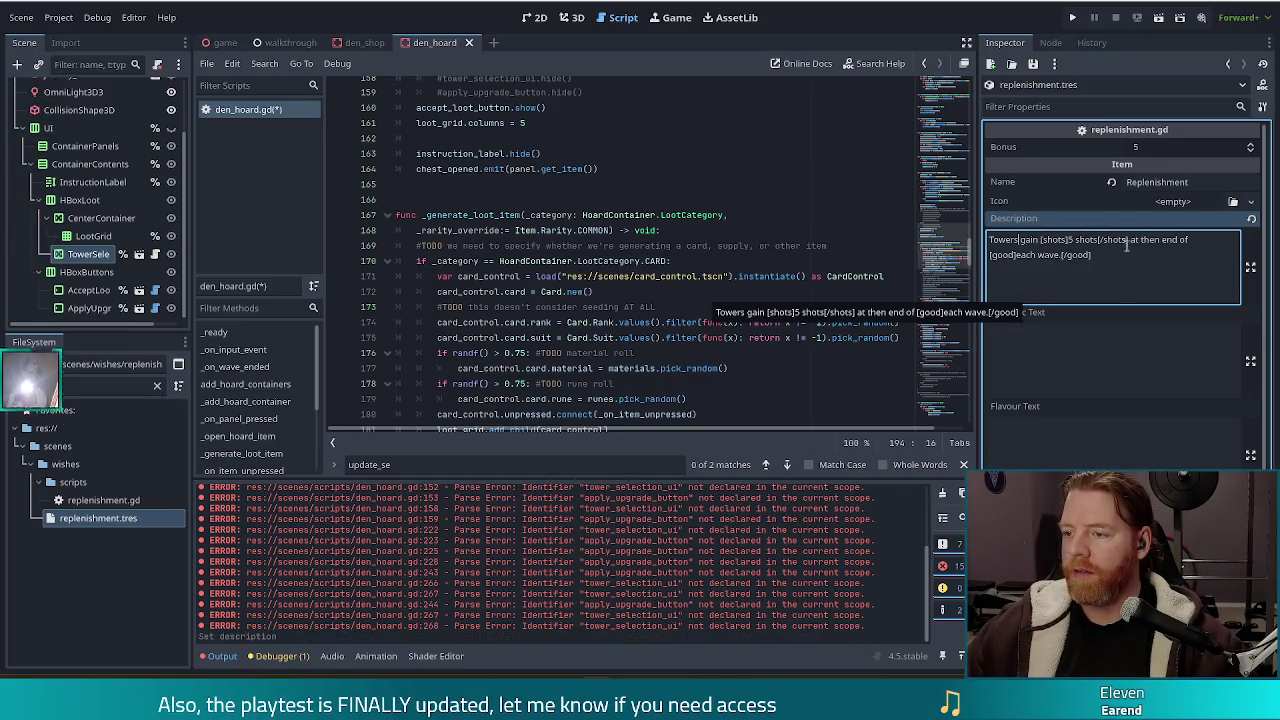
click(1157, 240)
key(Delete)
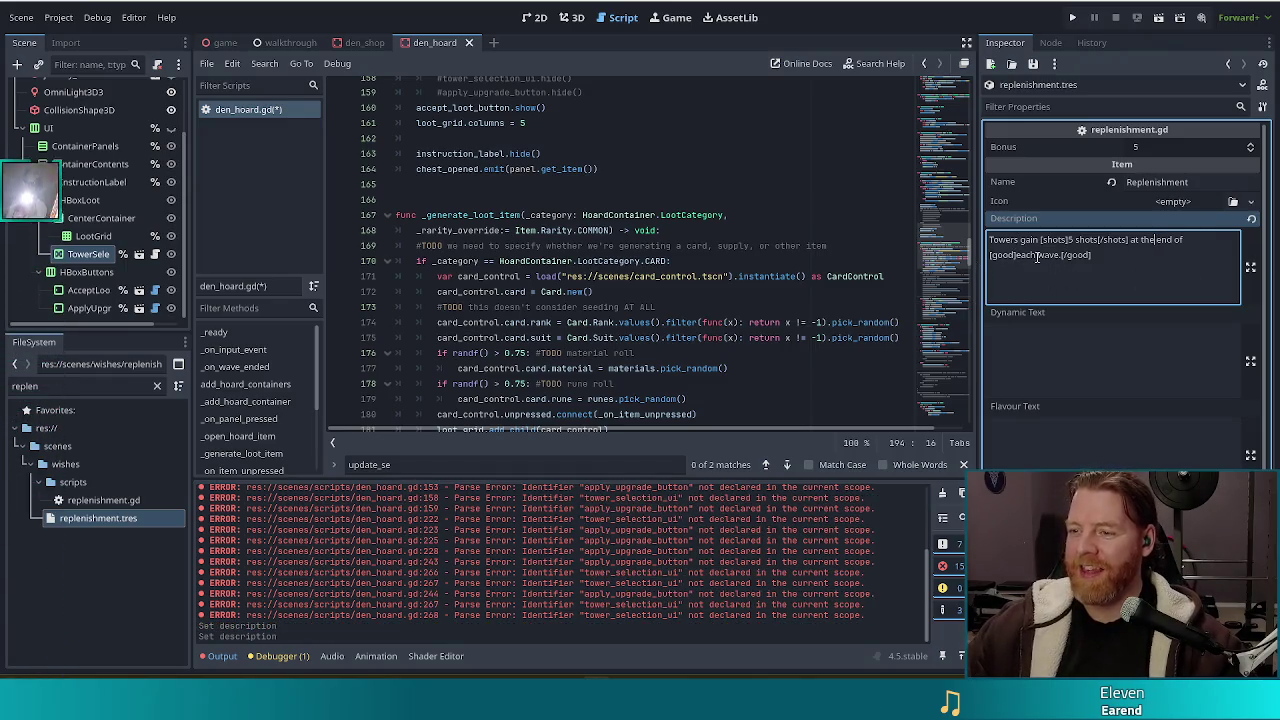
key(ctrl+s)
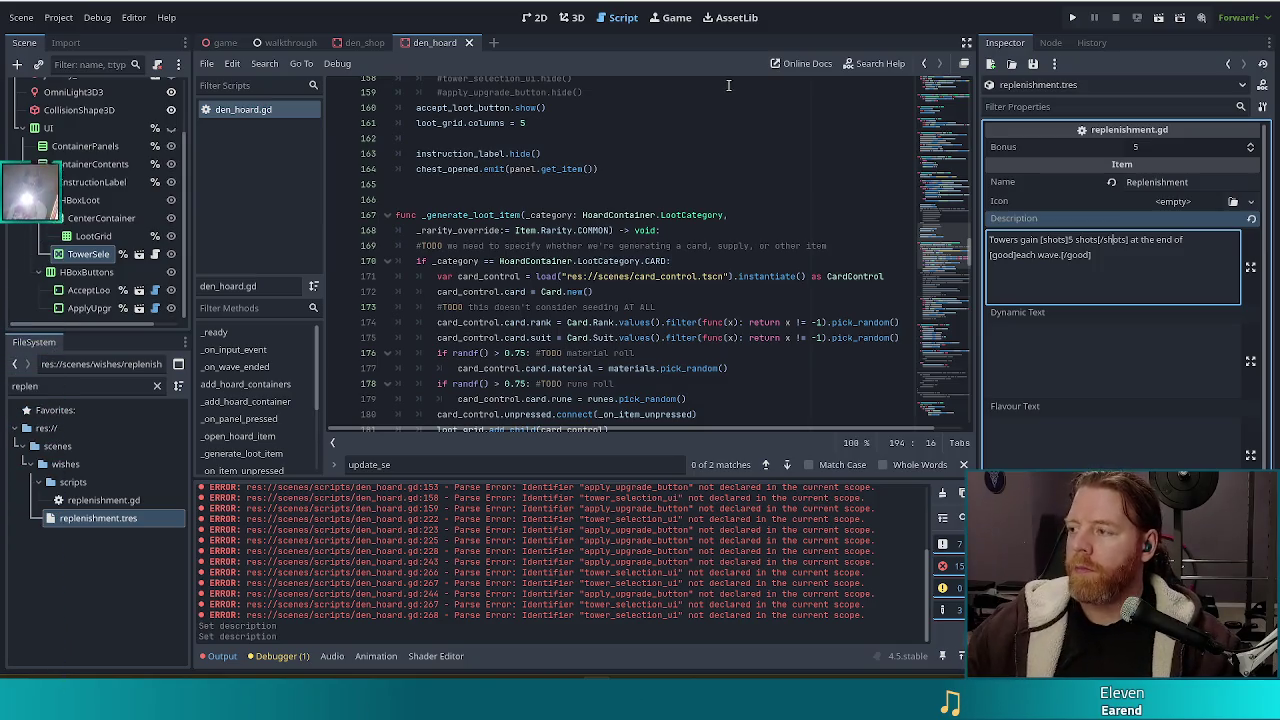
click(860, 307)
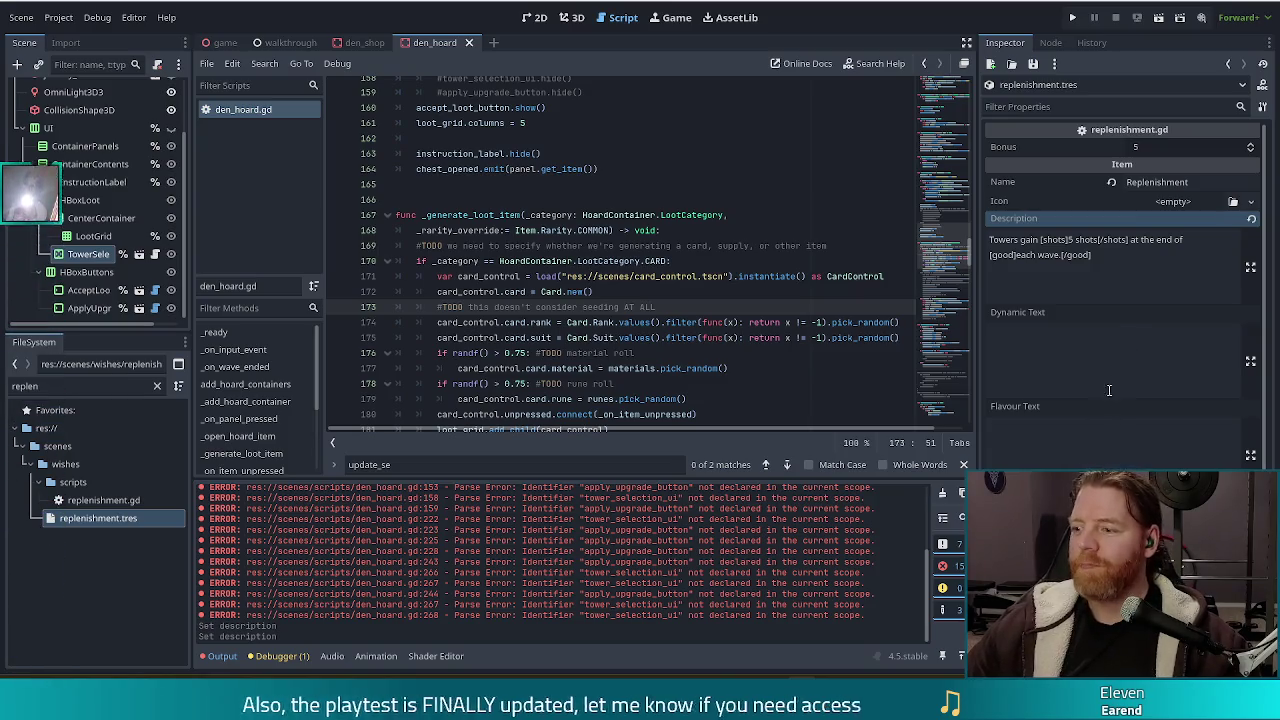
- Look over the rank-picking code on lines 172–174, then launch the game with F5
click(680, 291)
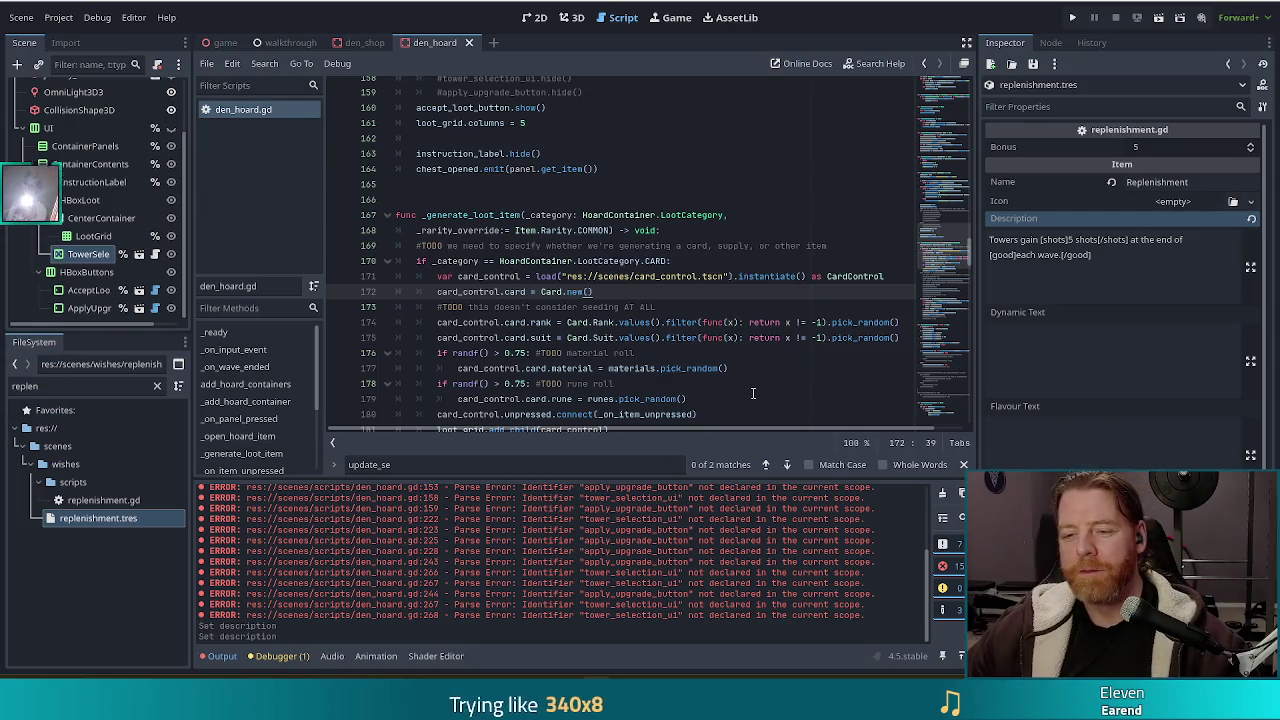
click(645, 322)
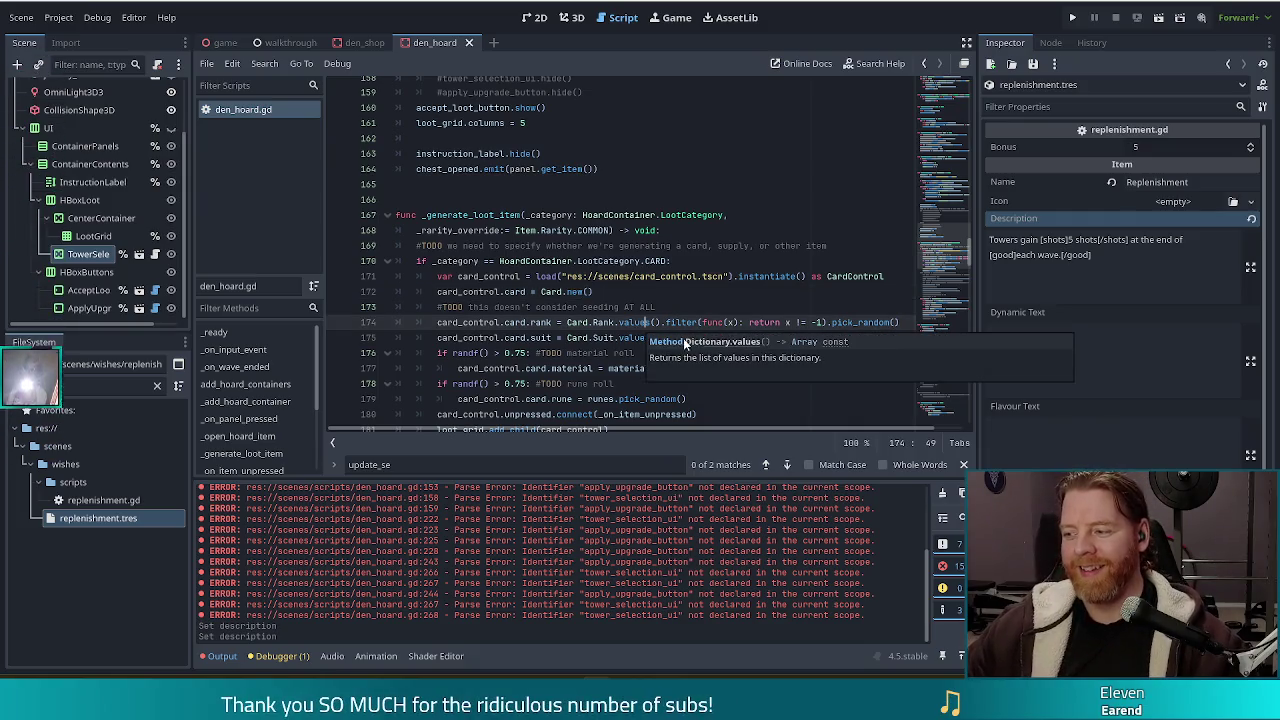
mouse_move(643, 328)
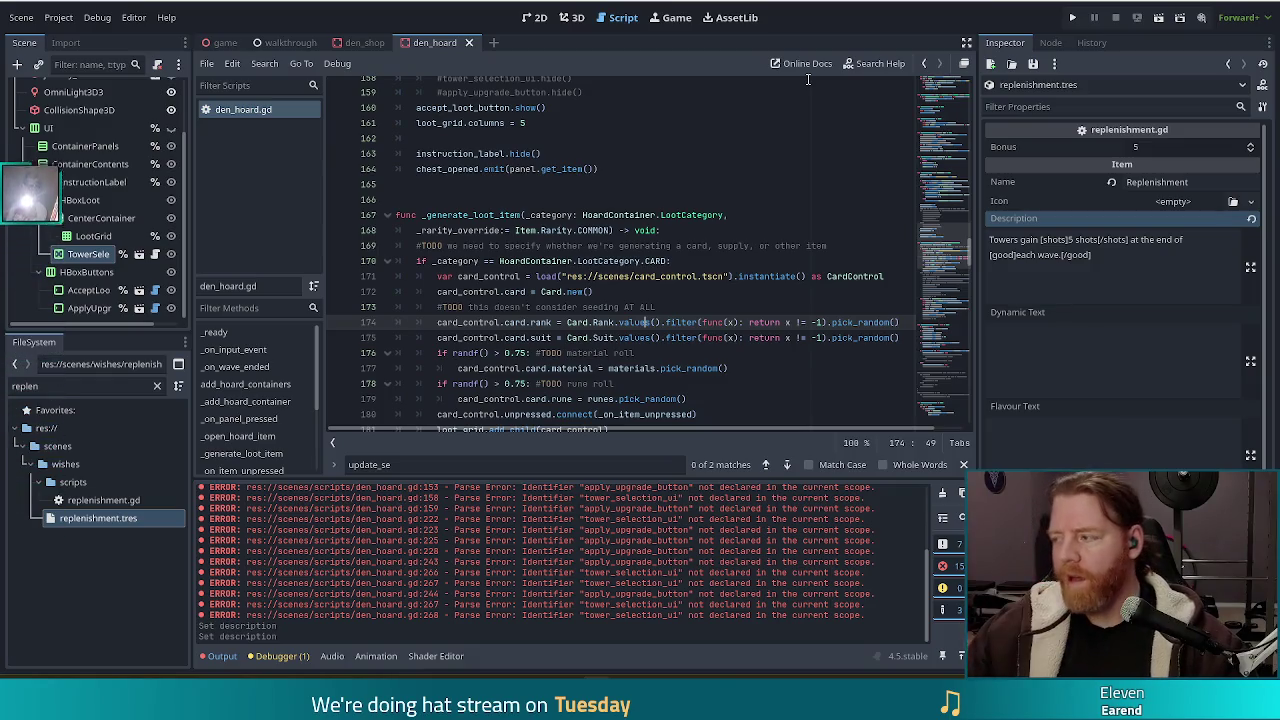
key(F5)
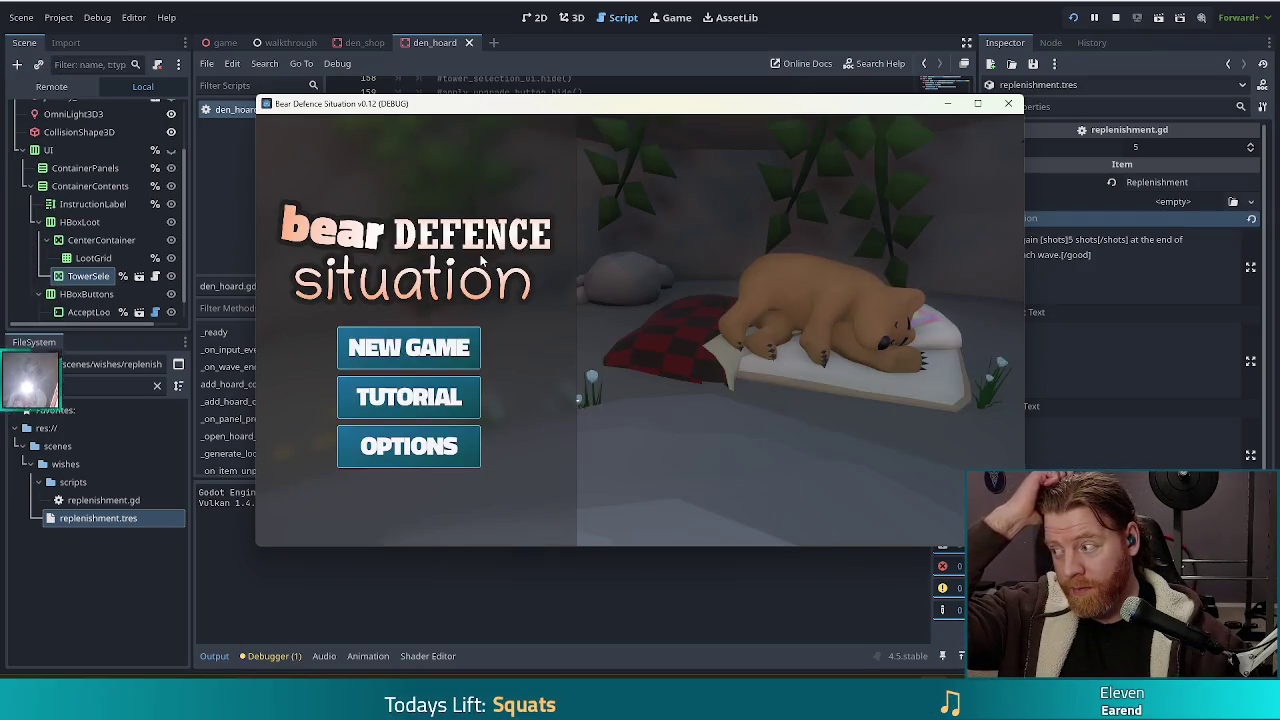
- Start a new game, skip the shop, and clear level 1's waves through Wave 3's summary
click(401, 347)
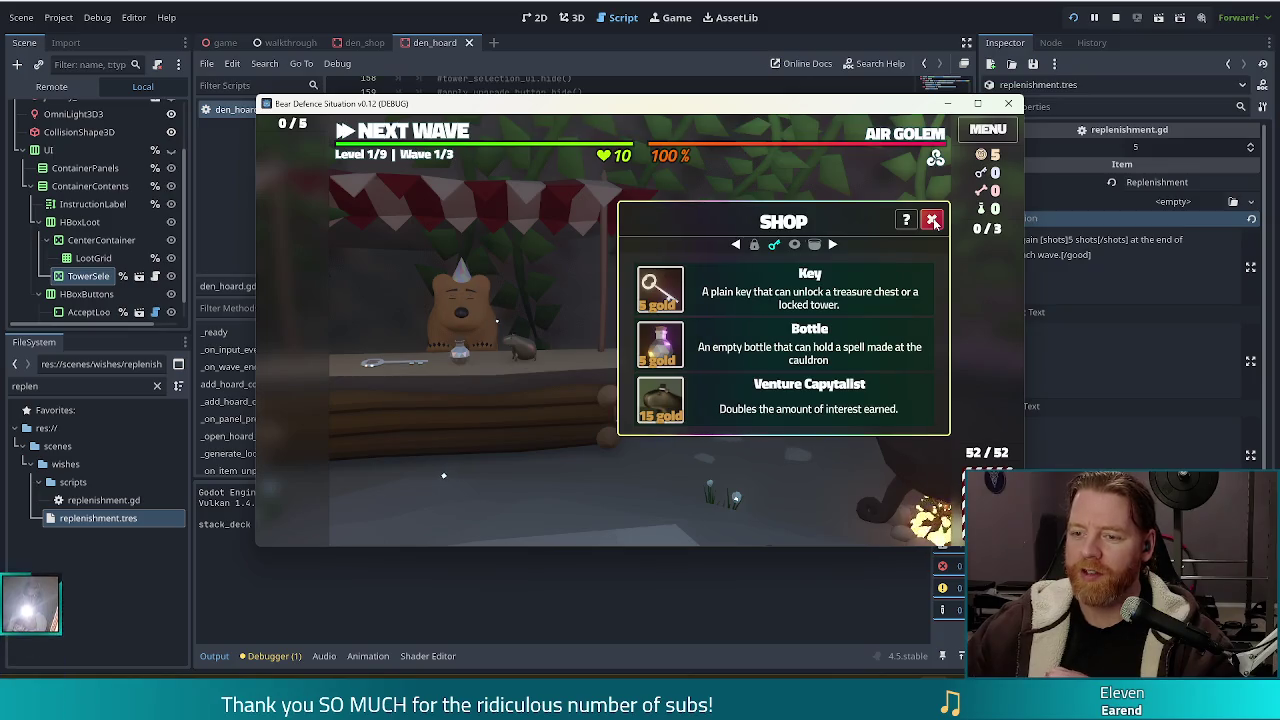
click(933, 220)
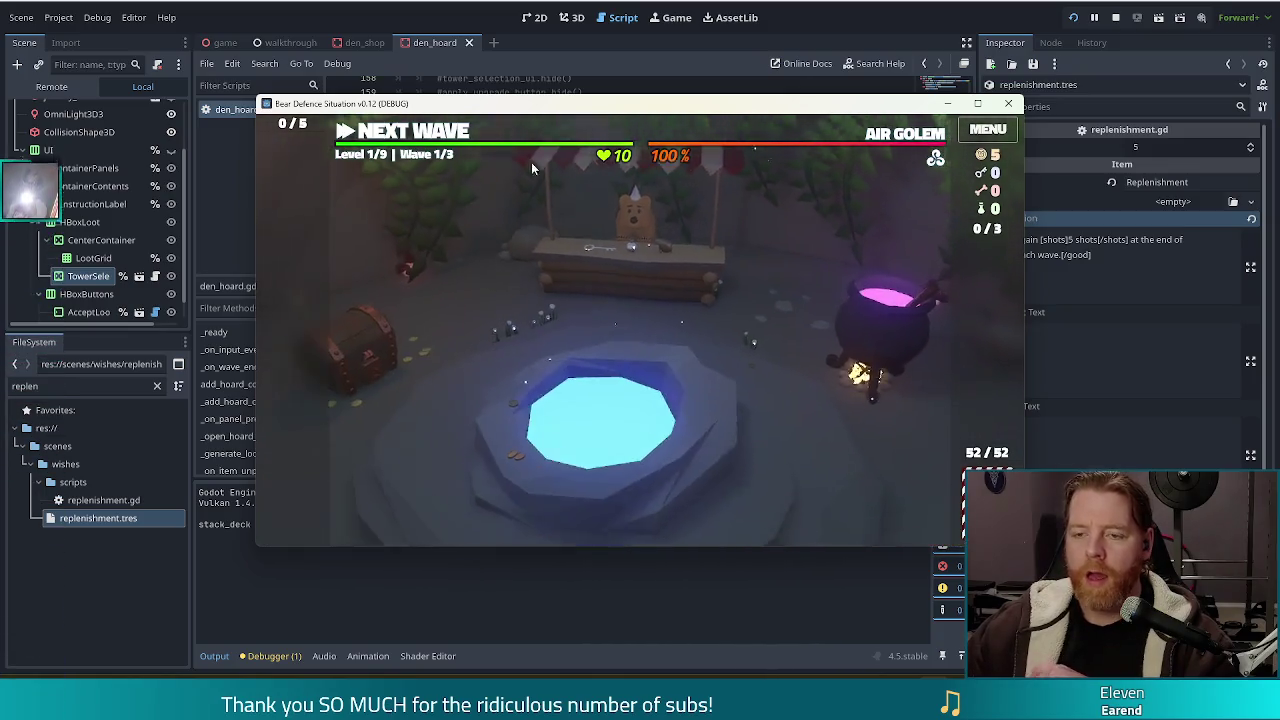
click(414, 137)
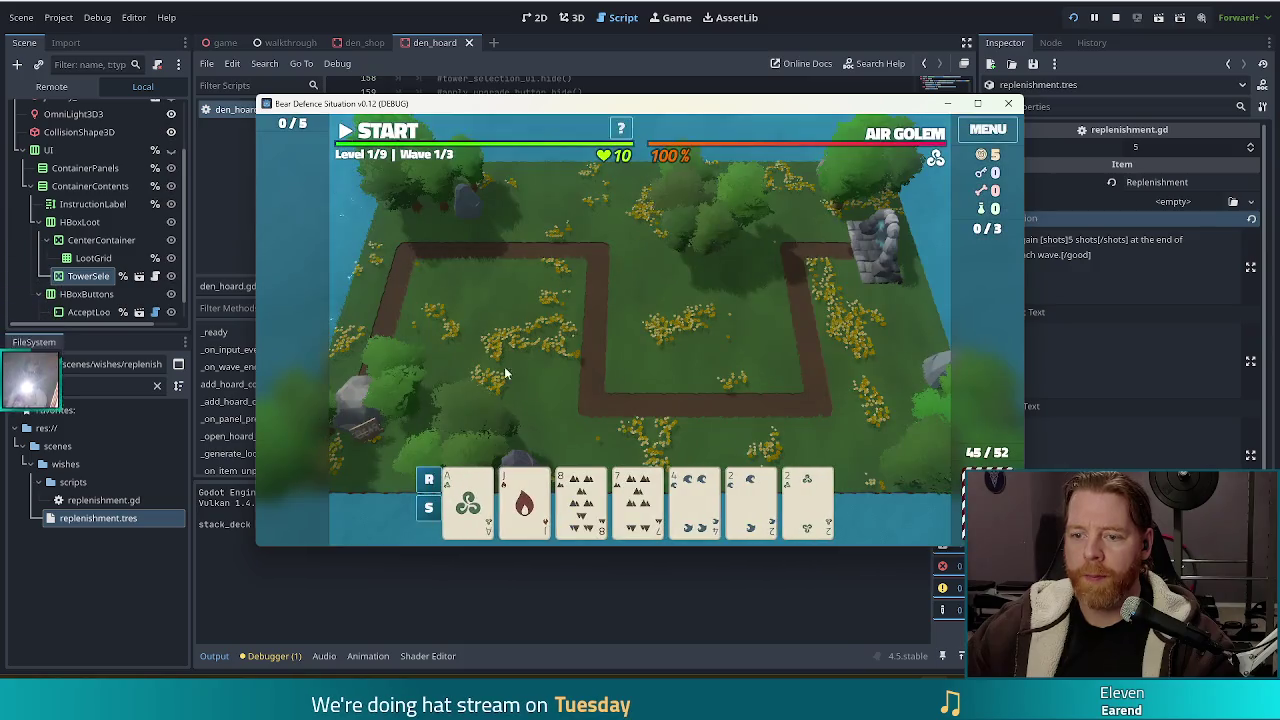
key(k)
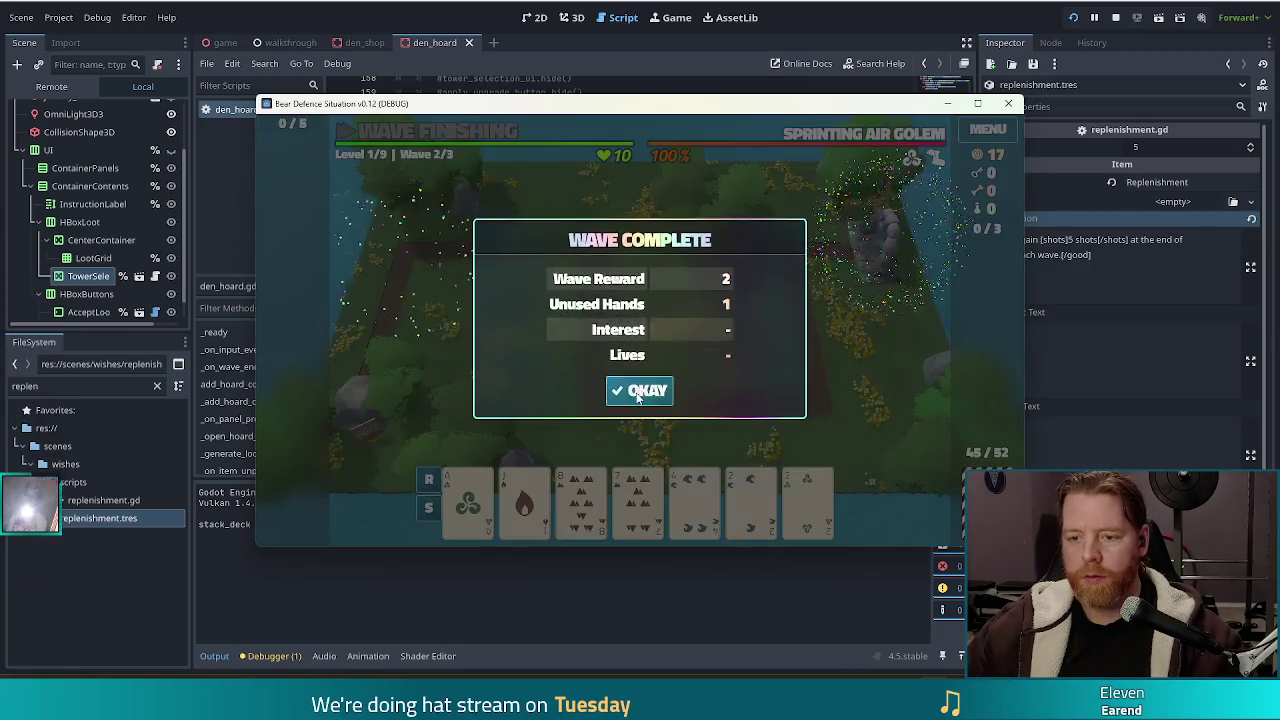
click(638, 391)
key(k)
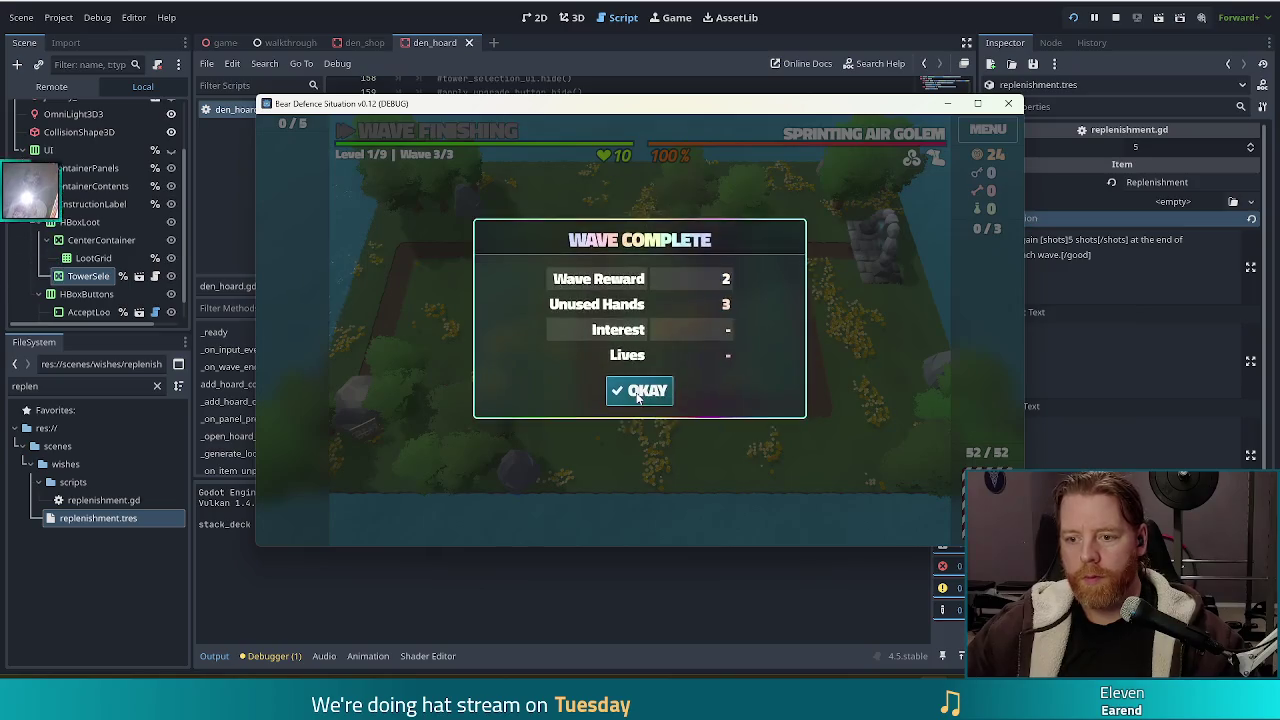
click(638, 391)
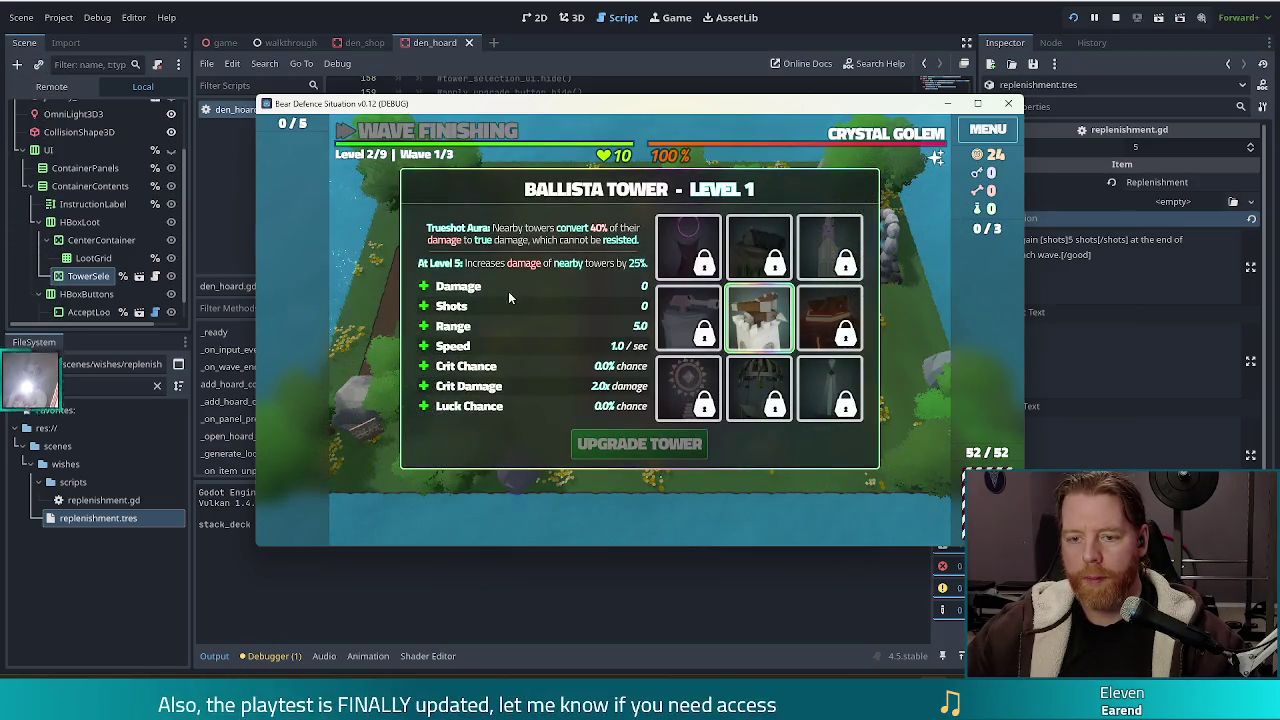
- Upgrade the Ballista Tower and clear level 2's first wave
click(639, 444)
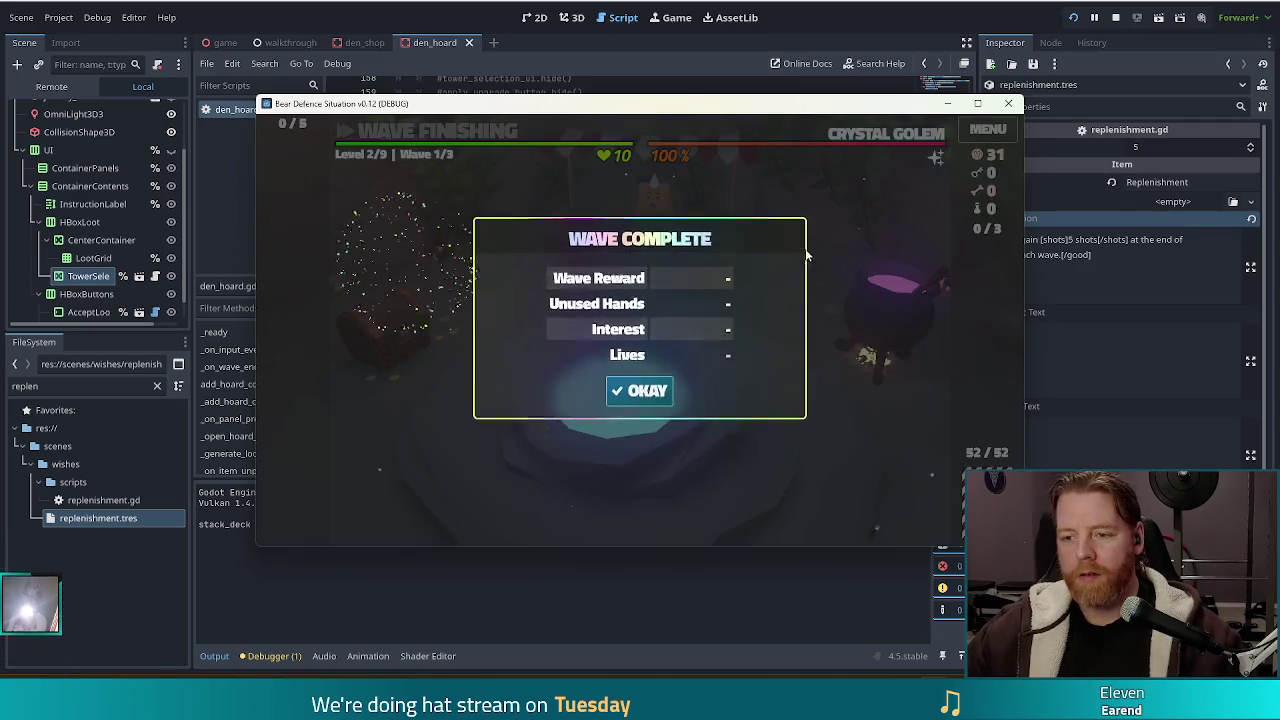
click(640, 391)
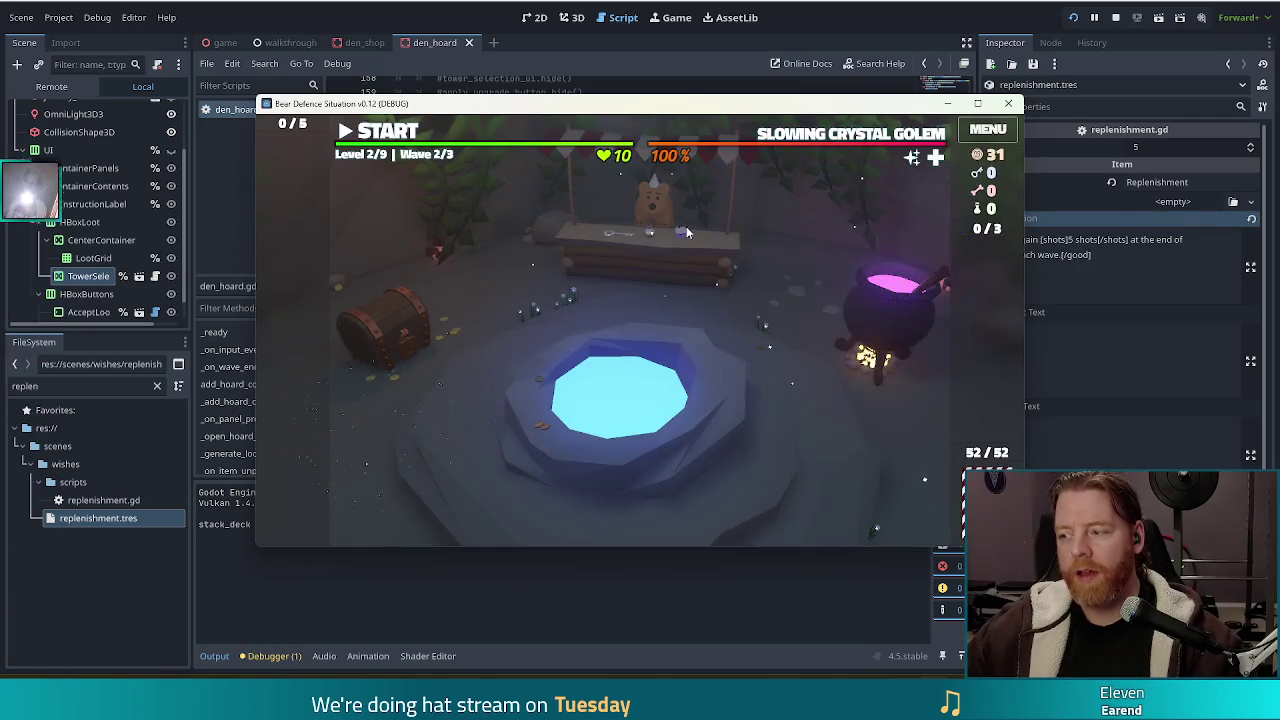
- Go fullscreen, play the next waves, and upgrade the Ballista Tower's shots
key(F11)
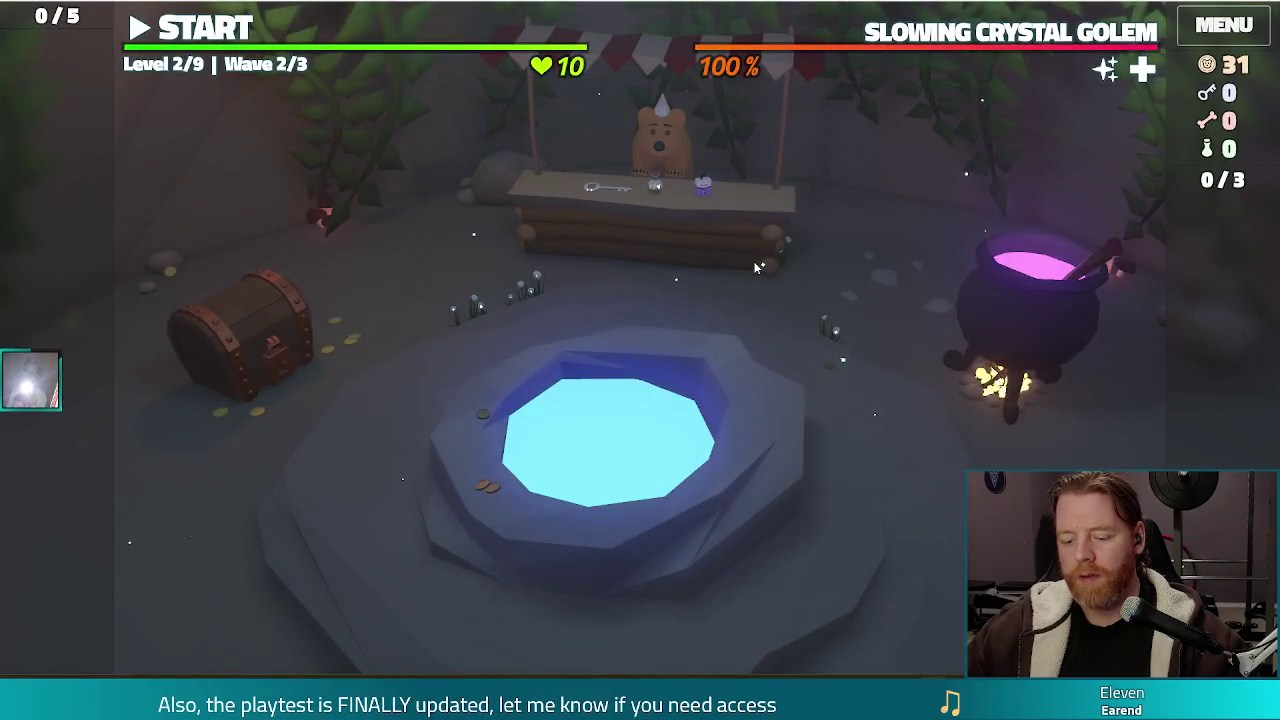
key(space)
click(643, 435)
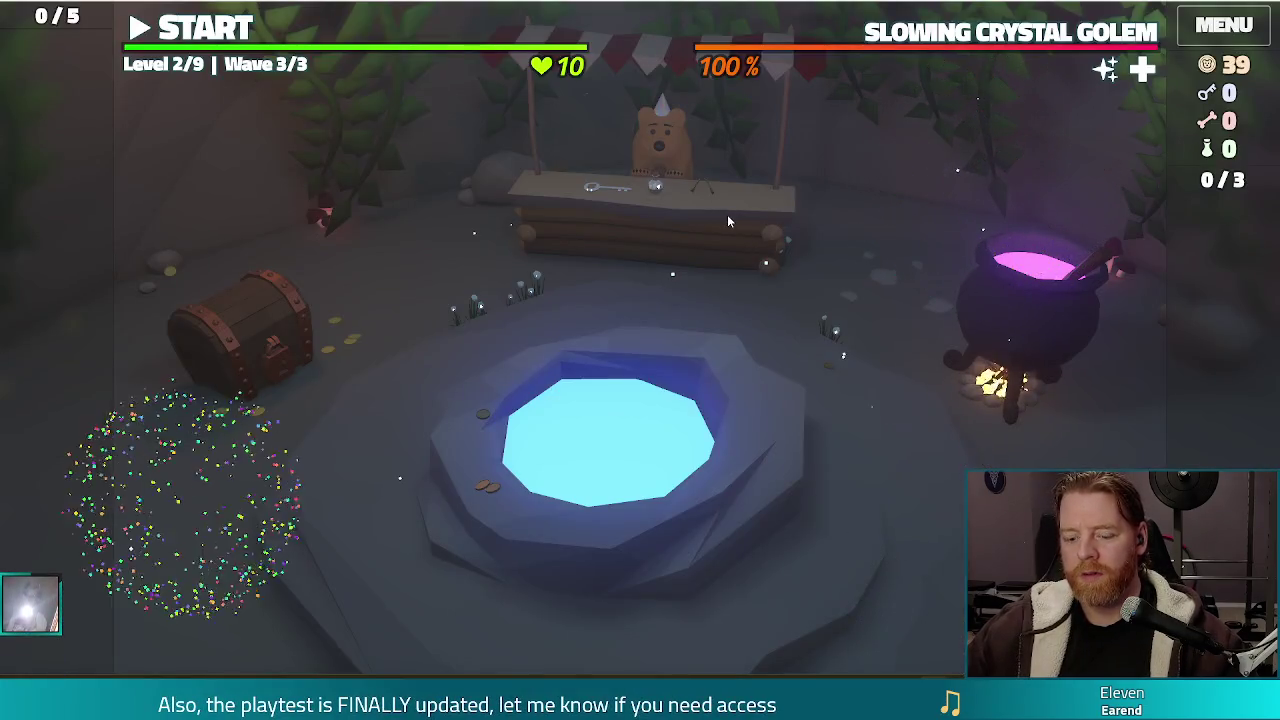
key(space)
key(space)
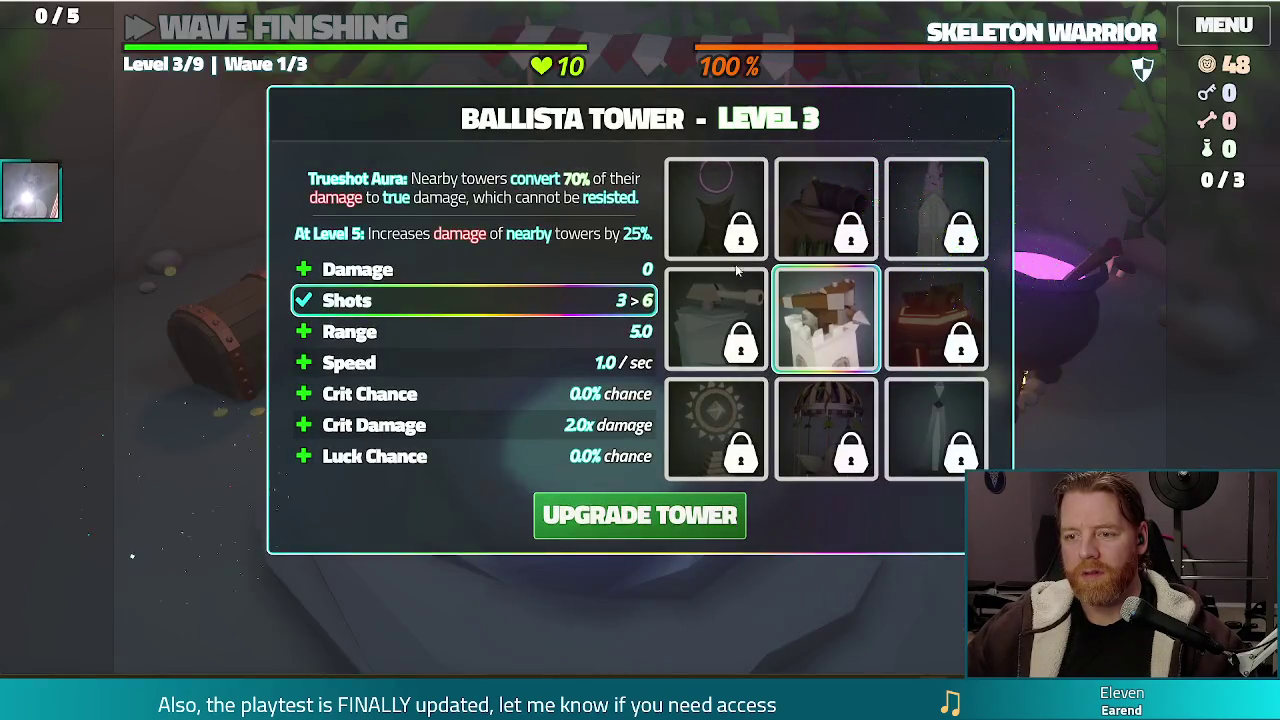
click(665, 514)
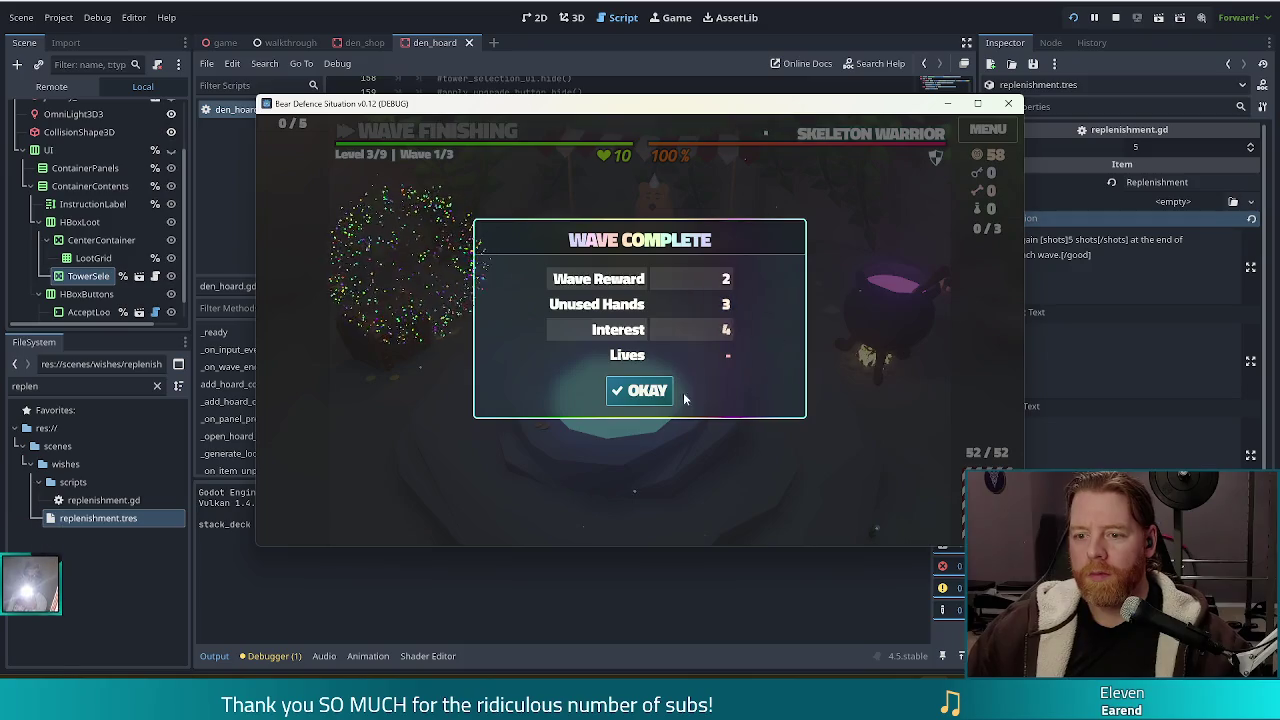
click(680, 392)
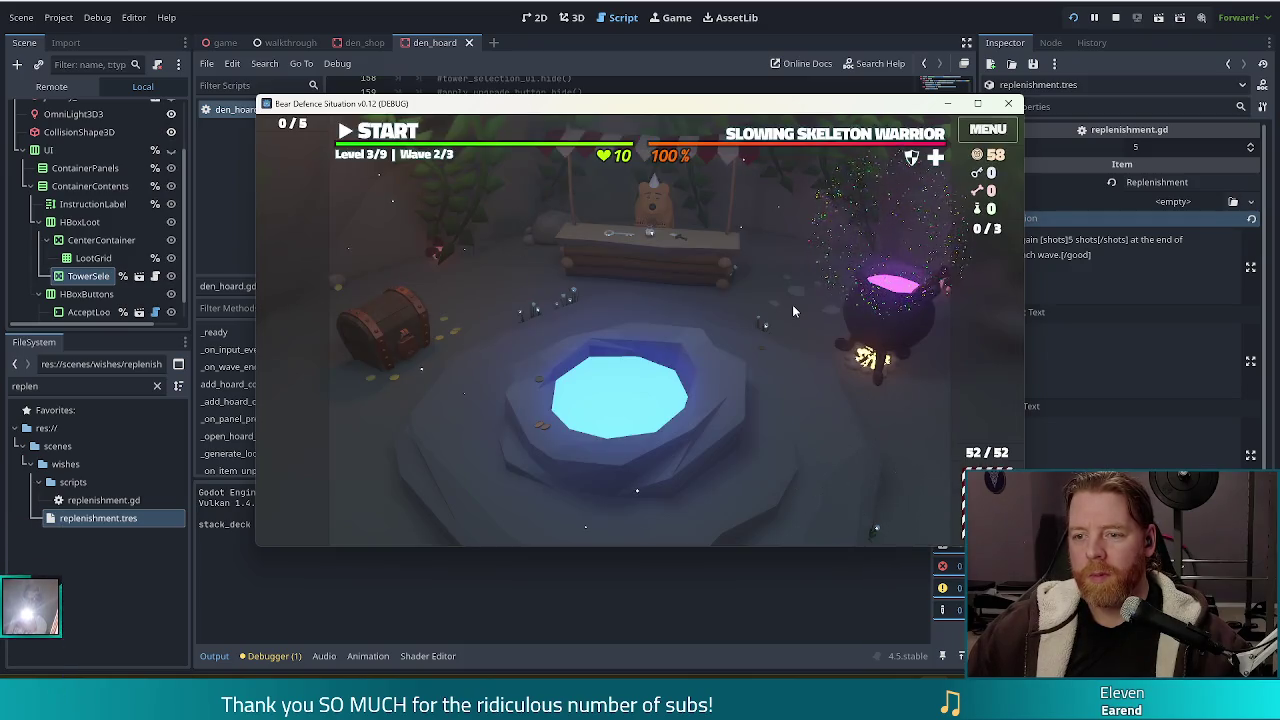
- Clear the remaining waves with another Ballista upgrade, then open the bear's shop on Level 5
key(Return)
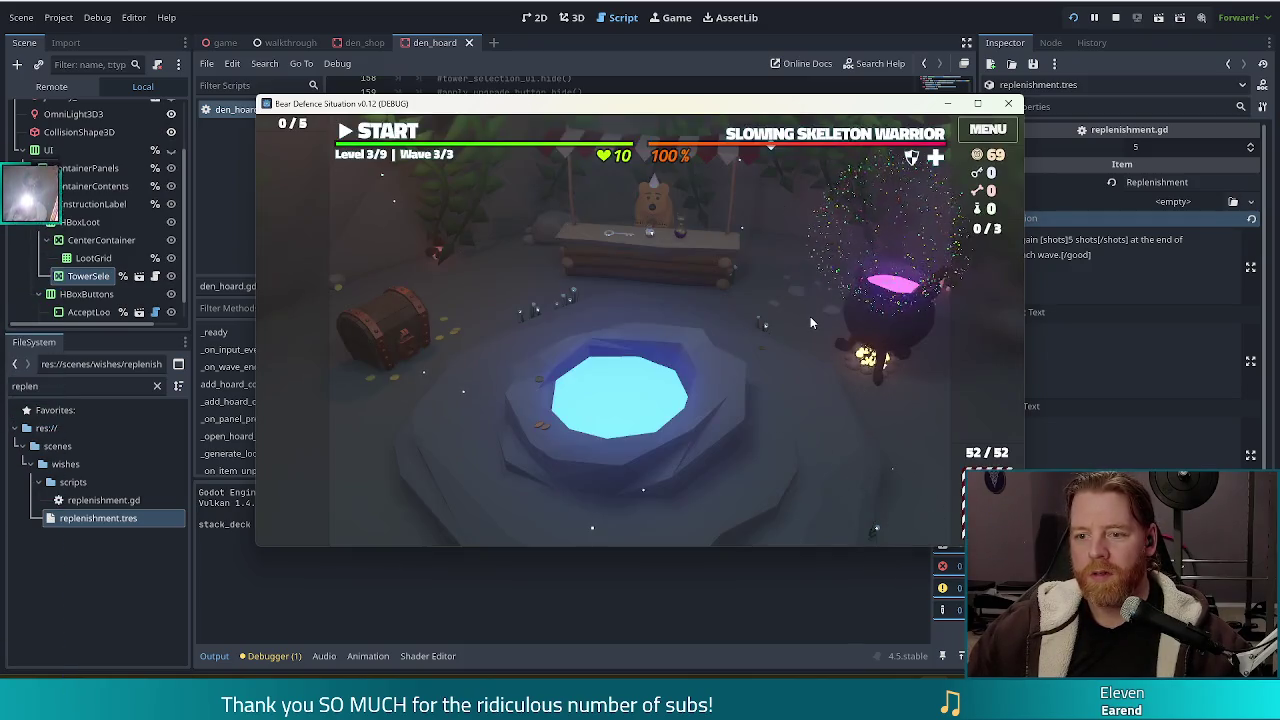
key(Return)
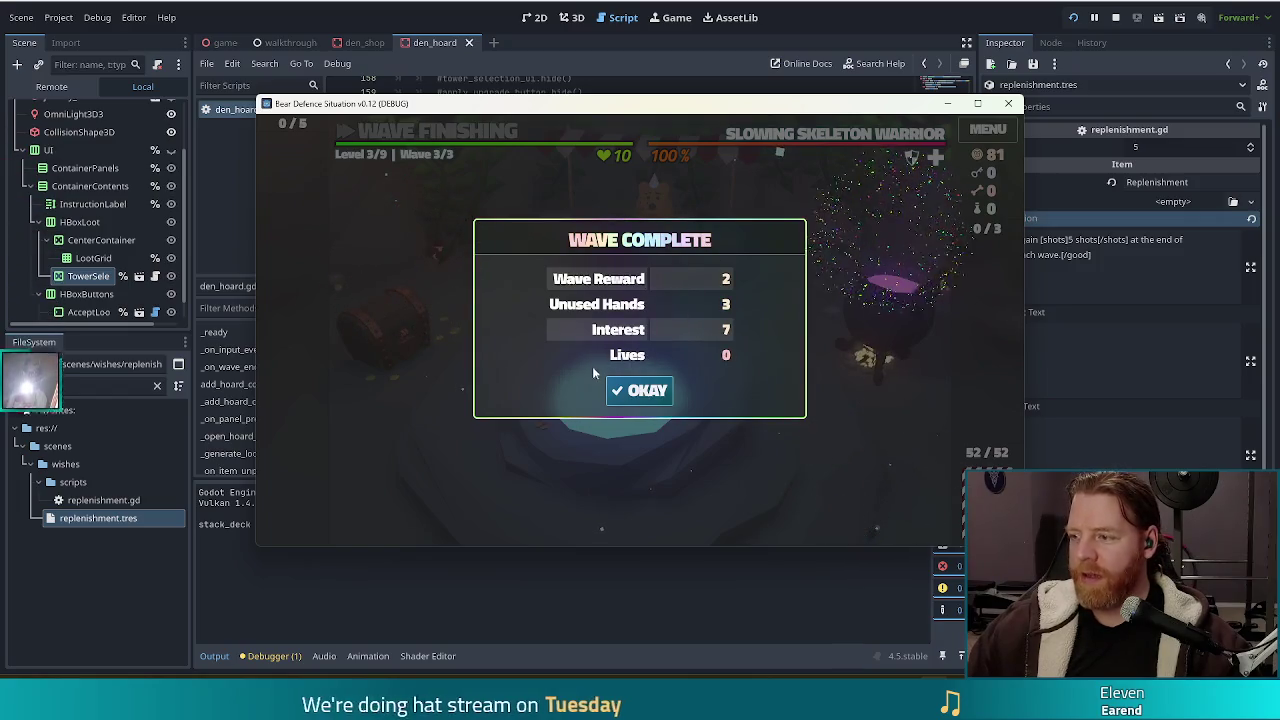
click(642, 392)
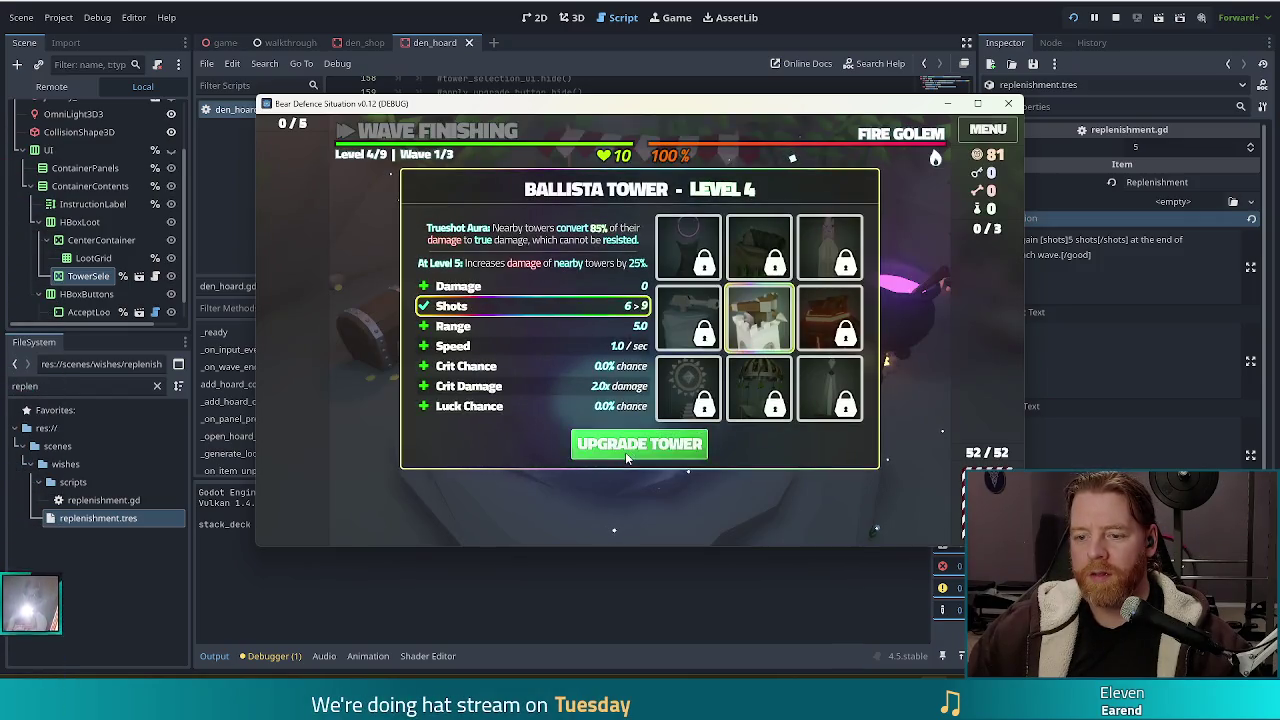
click(627, 450)
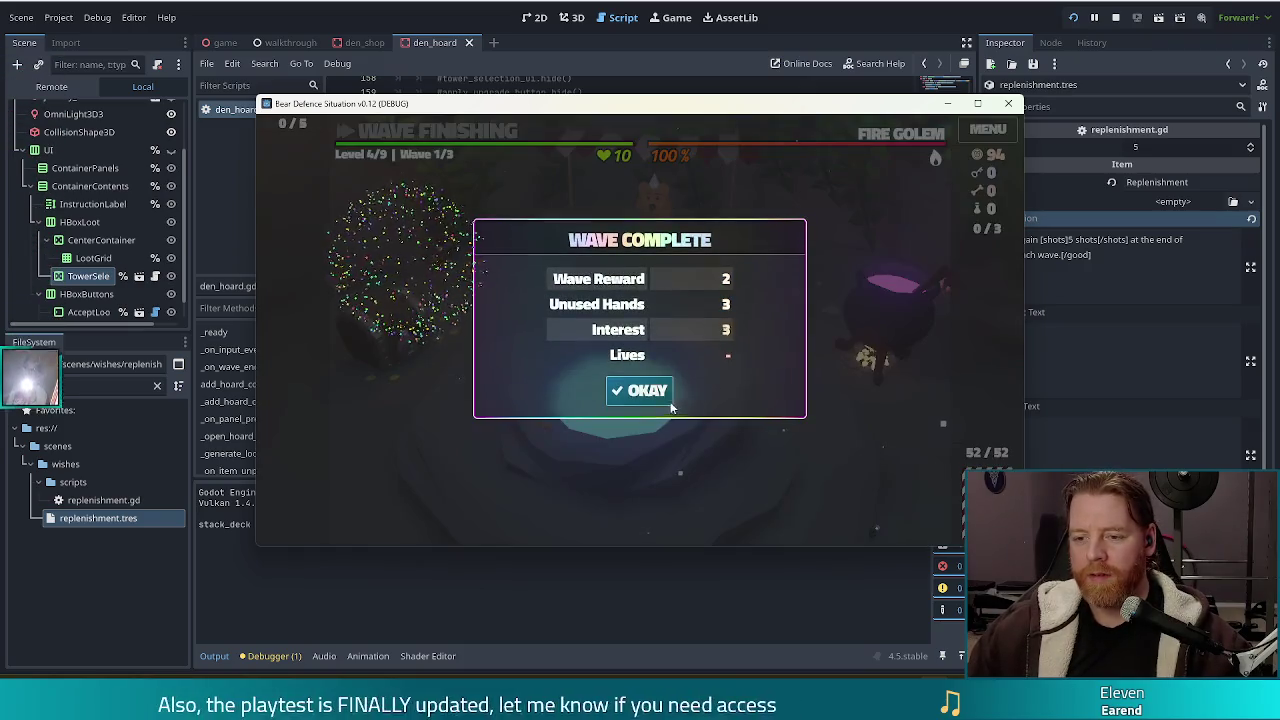
click(670, 401)
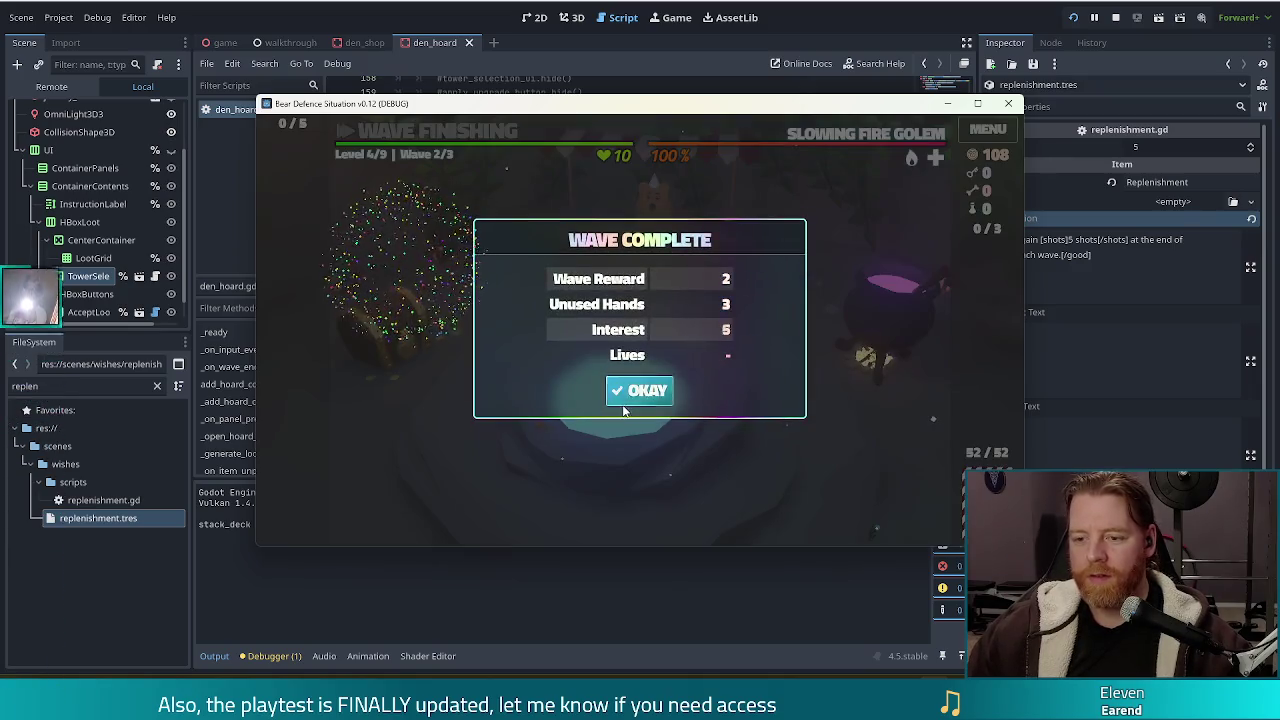
click(650, 390)
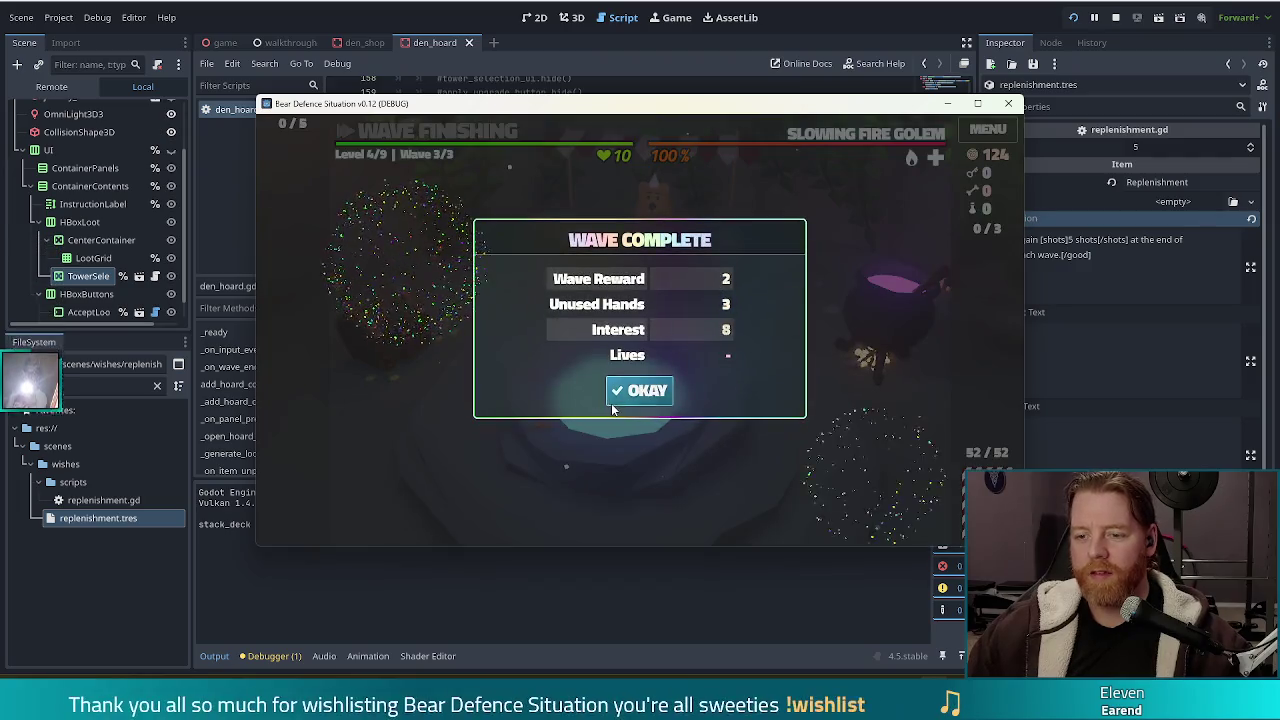
click(640, 395)
click(709, 300)
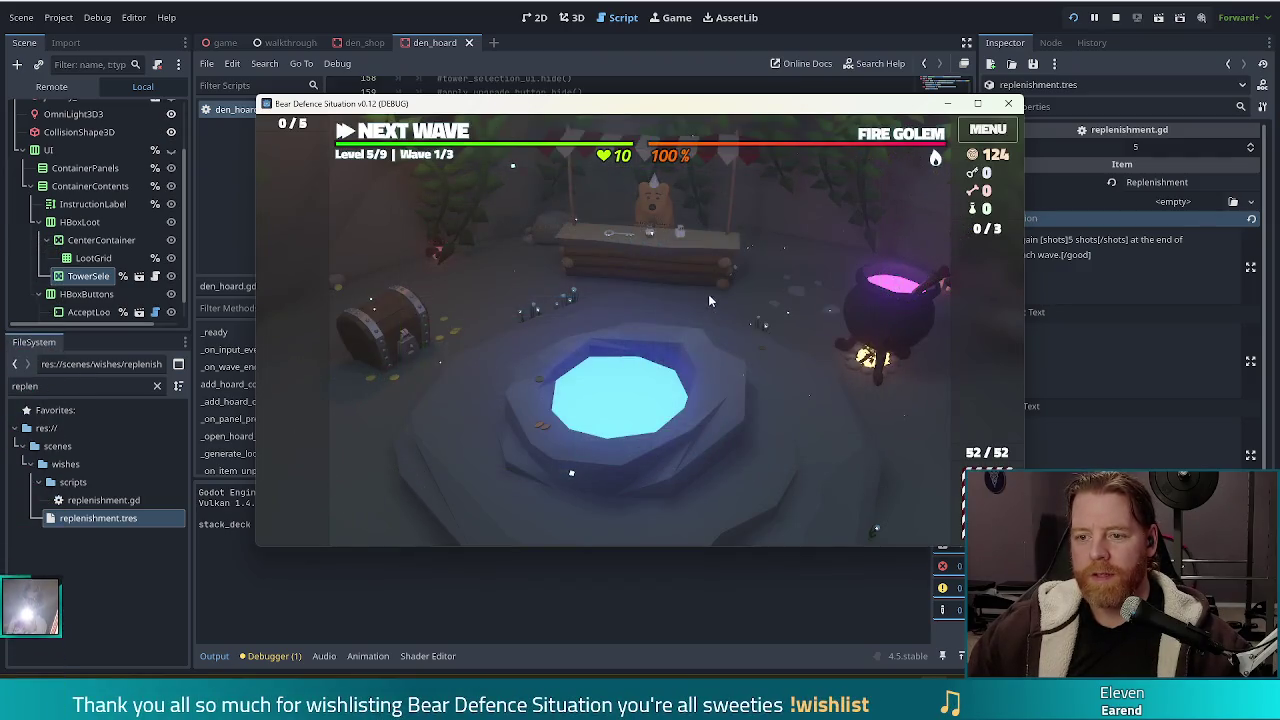
click(667, 245)
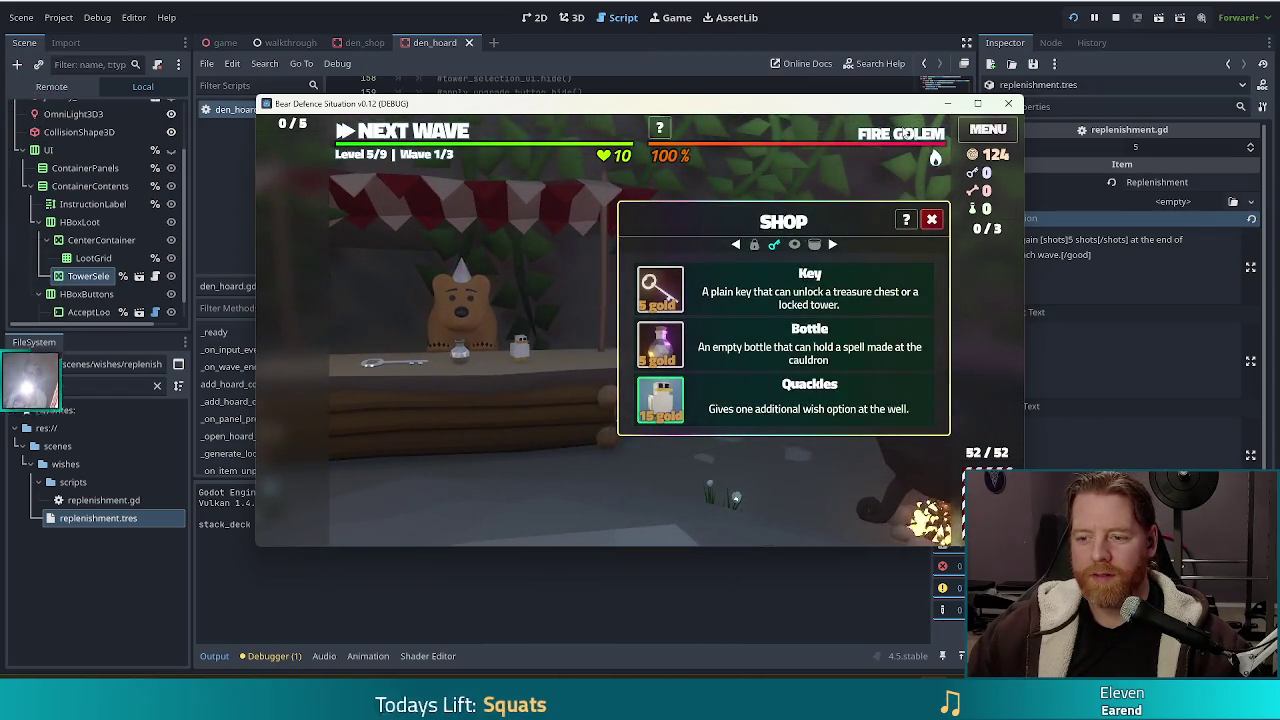
- Buy Quackles in the shop and close it
click(977, 103)
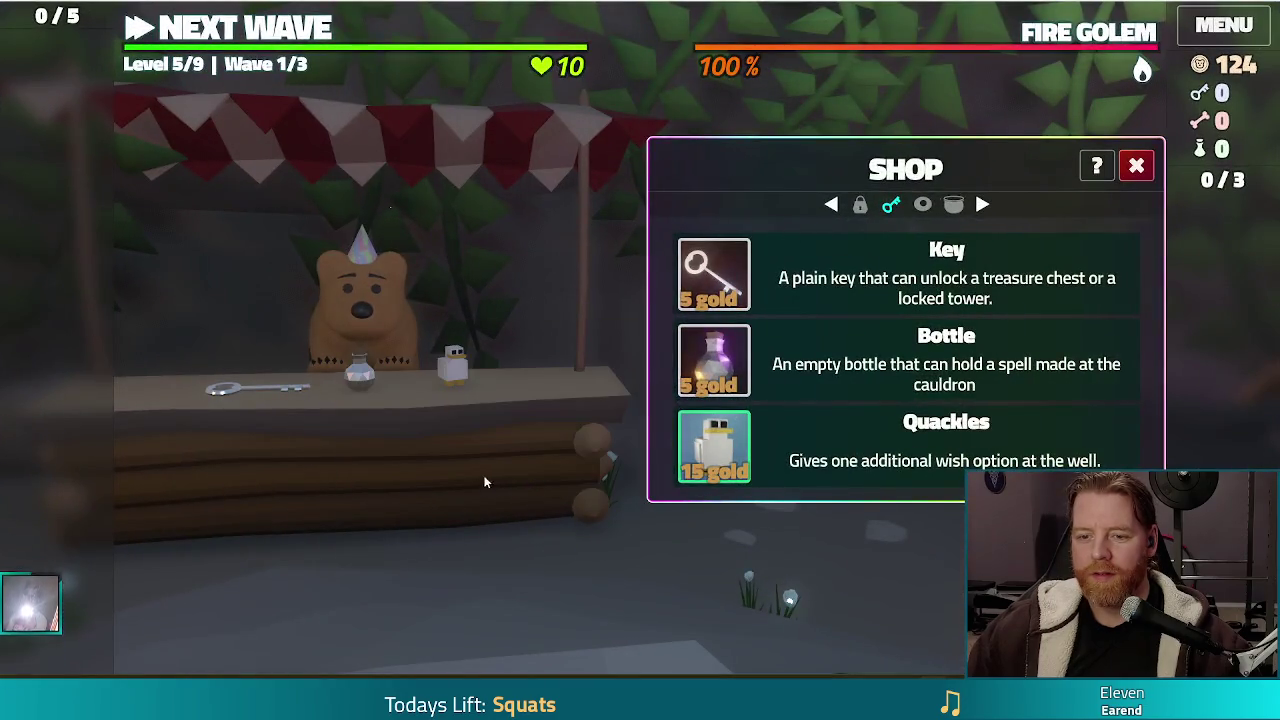
click(714, 446)
click(1137, 165)
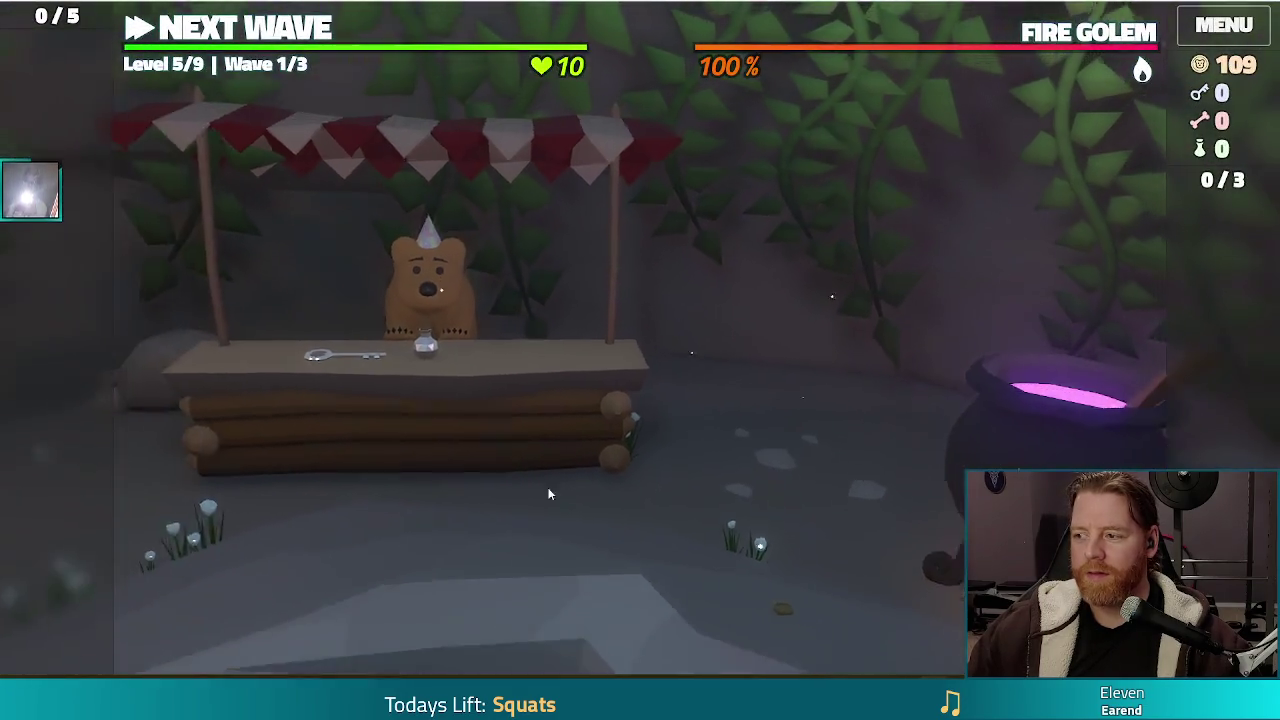
- Throw gold into the wishing well, take the Training Wheels wish, and stop the game
click(752, 442)
click(850, 445)
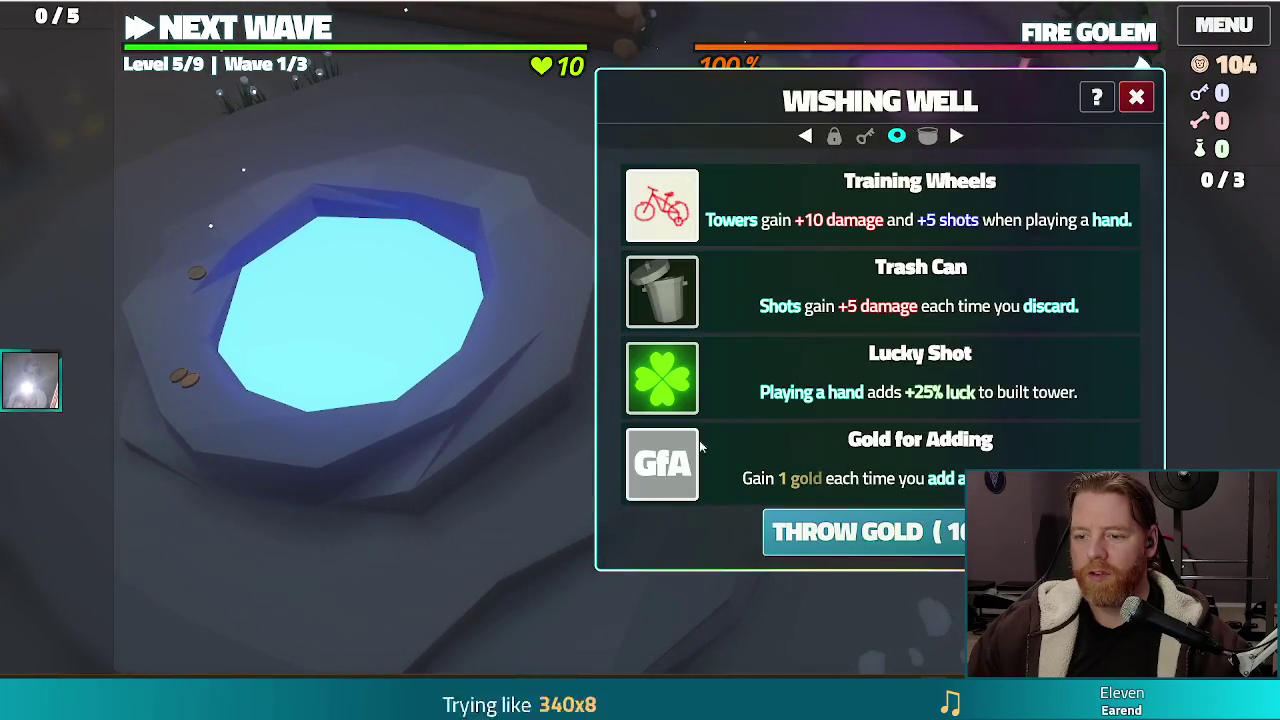
mouse_move(658, 230)
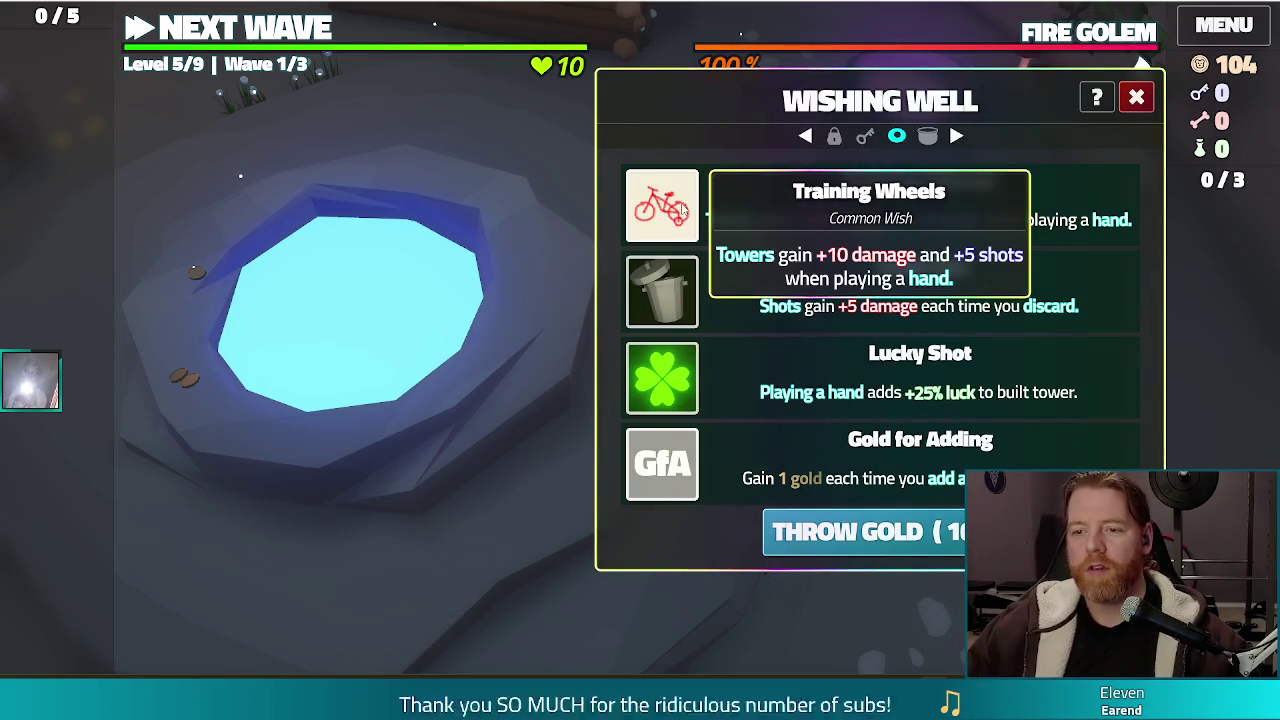
mouse_move(662, 205)
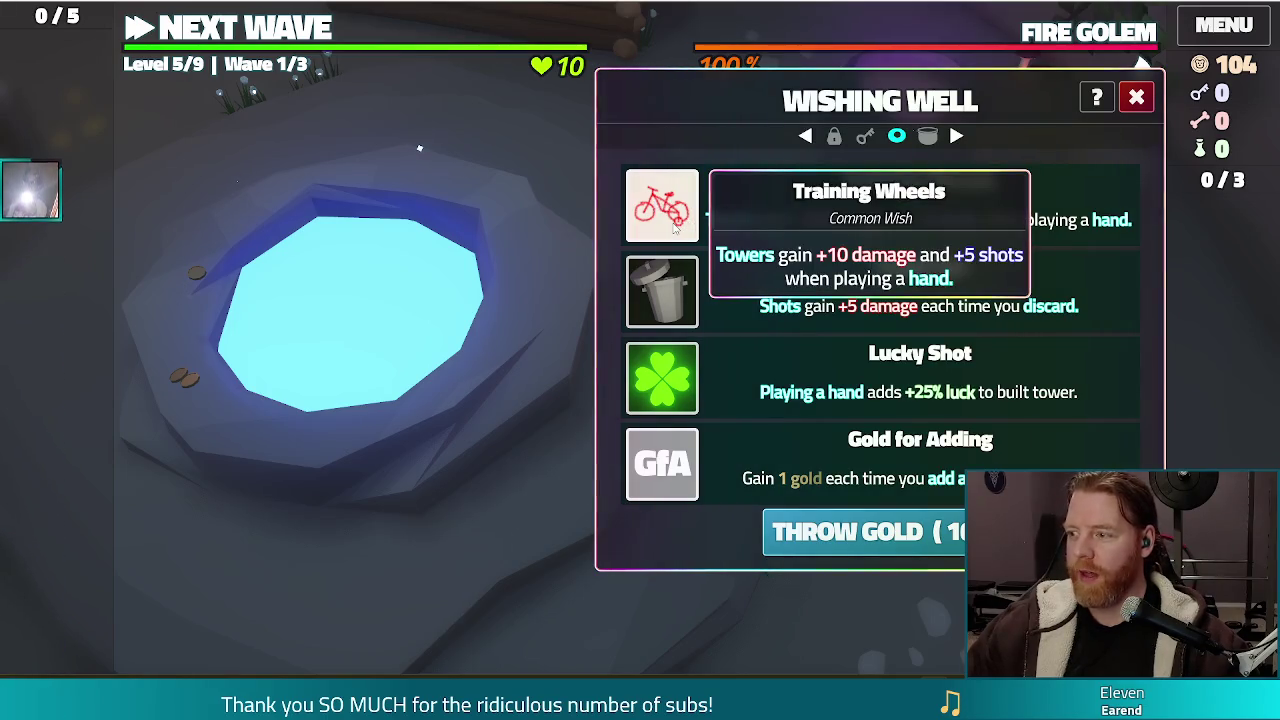
click(668, 222)
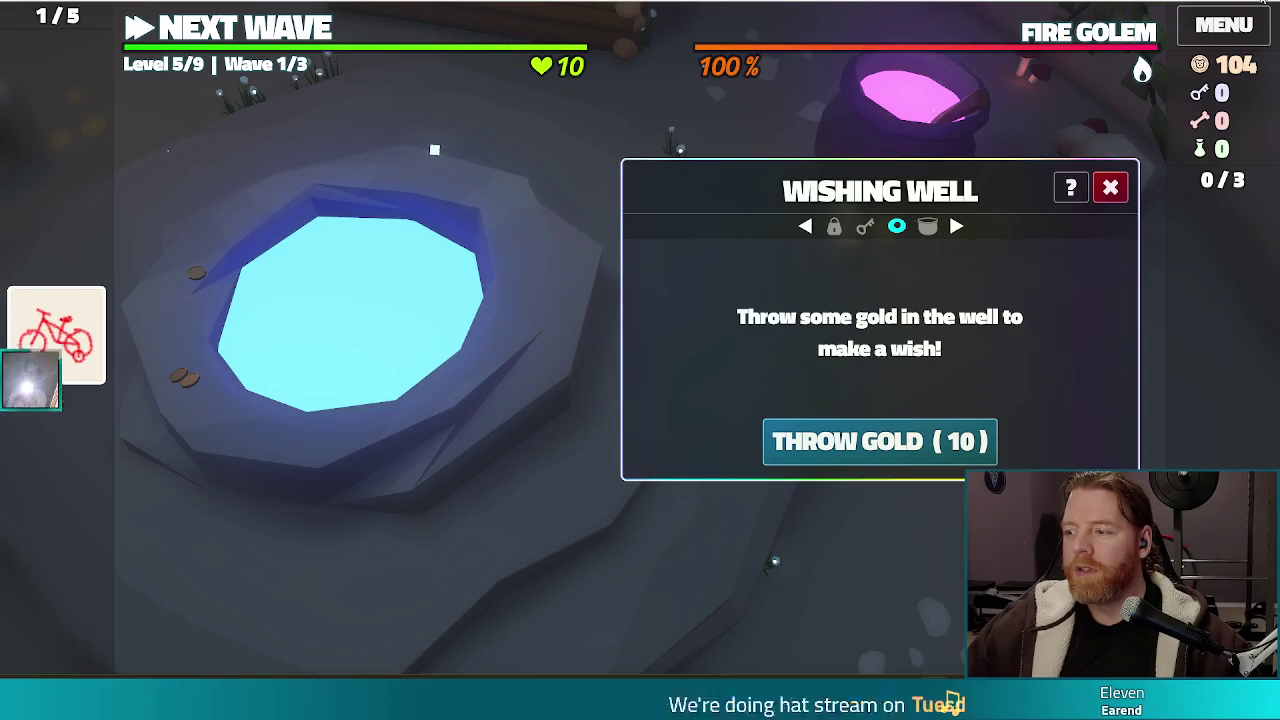
key(F8)
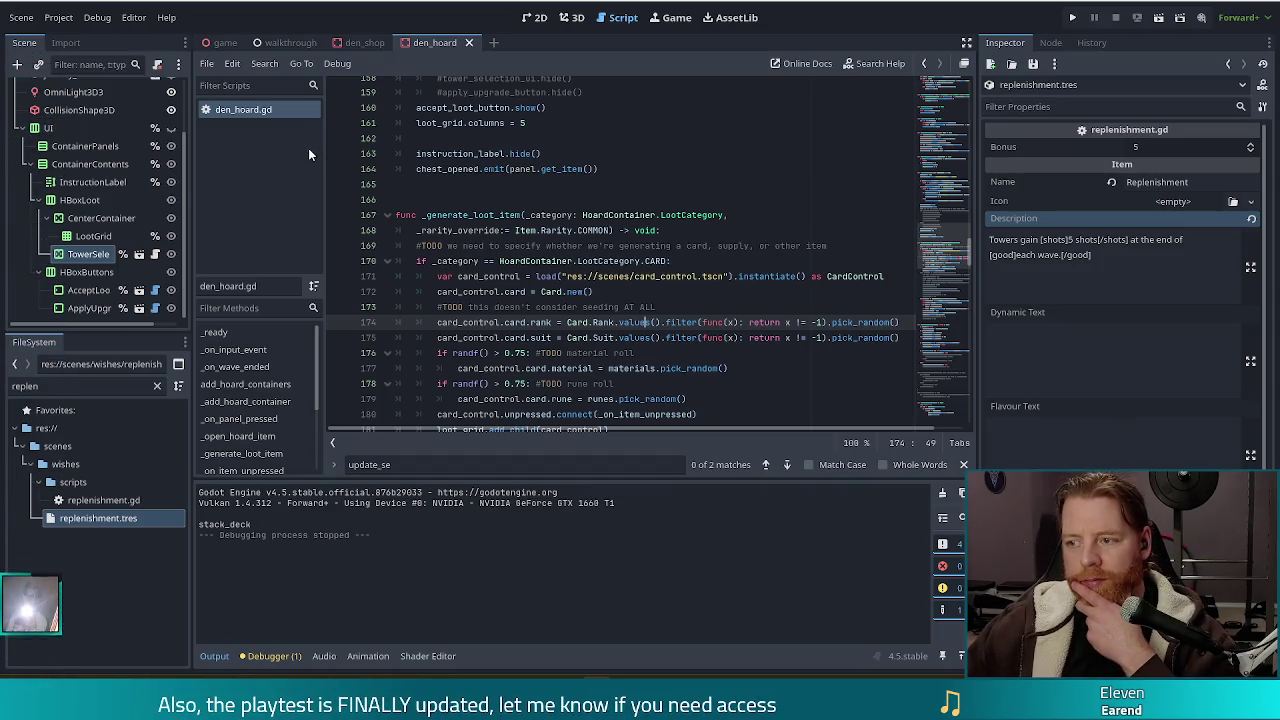
- Review den_hoard.gd's seeding TODO and the card check in loot item generation
click(644, 307)
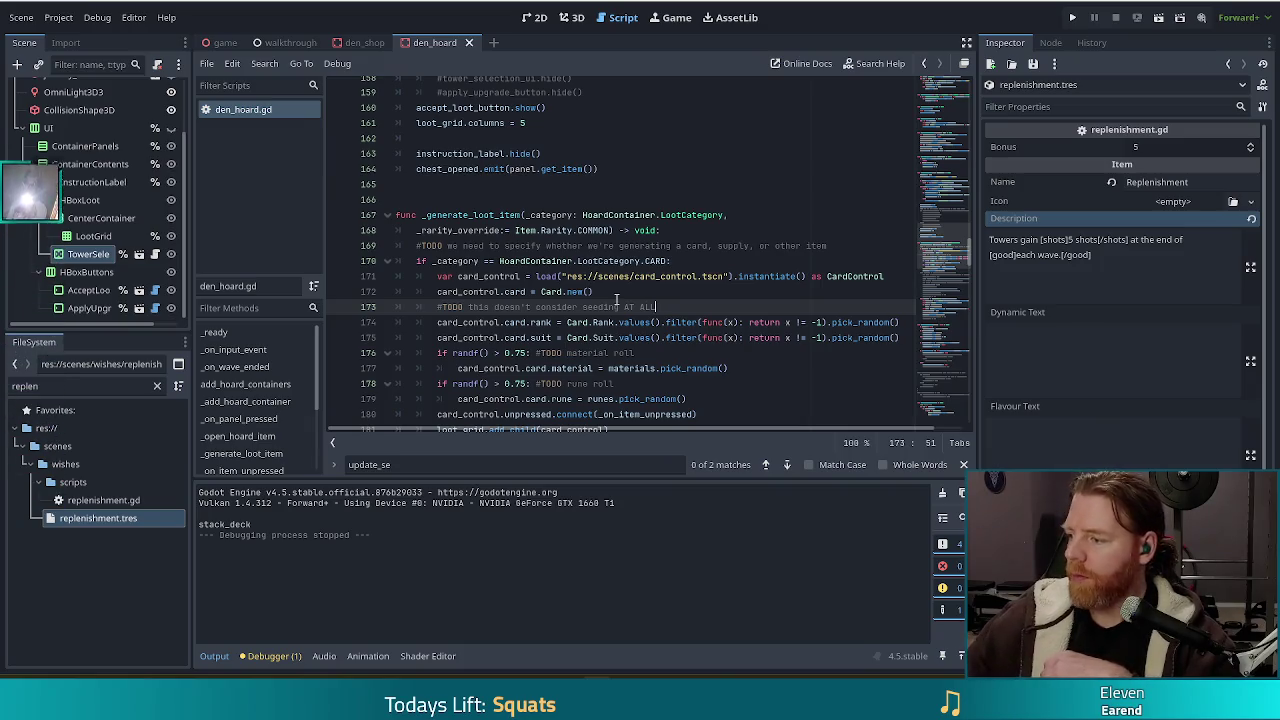
click(580, 230)
click(599, 261)
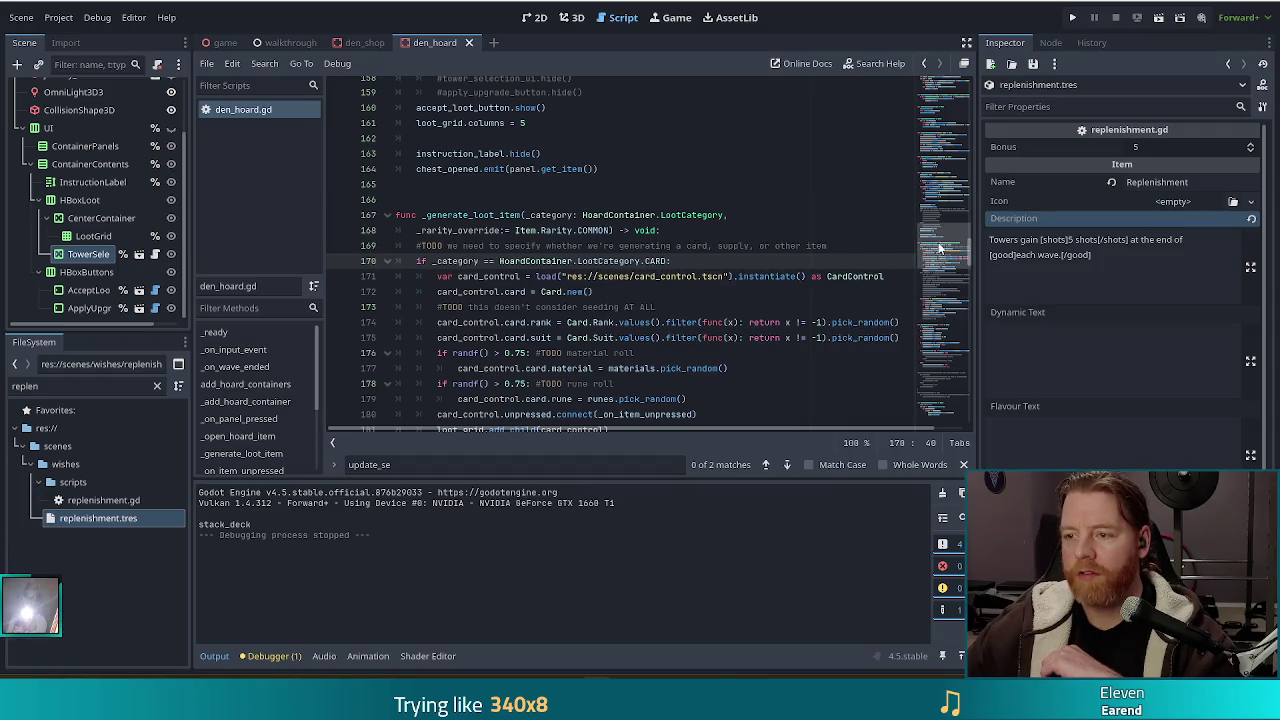
- Select the TowerSelection and ApplyUpgrade nodes in the Scene dock
drag(945, 247, 922, 90)
click(720, 299)
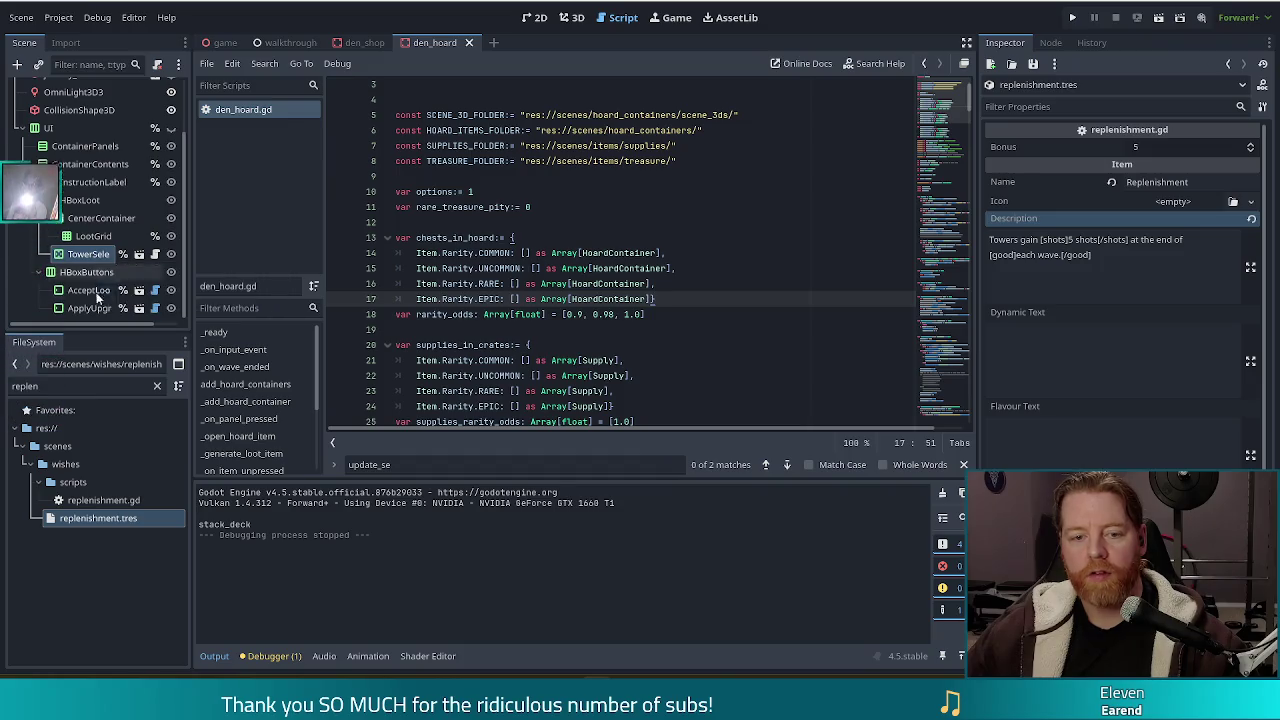
click(90, 255)
ctrl+click(86, 308)
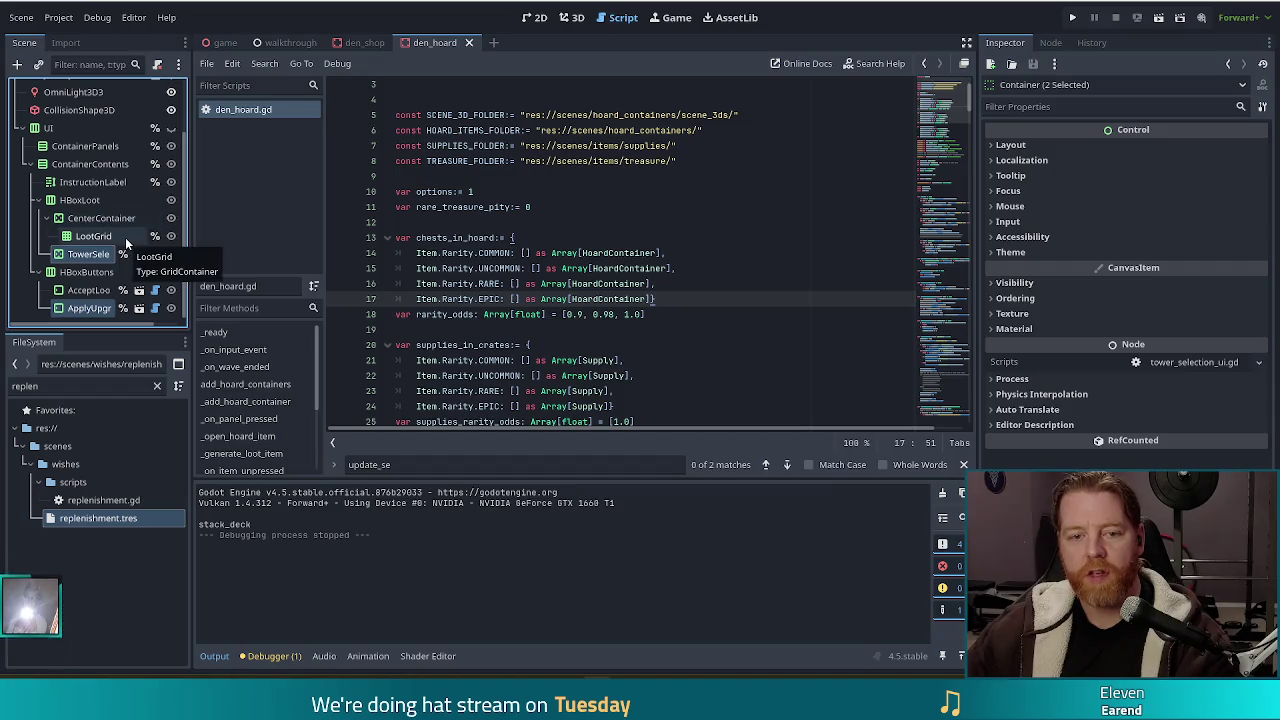
- Delete the TowerSelection and ApplyUpgrade nodes and run the project to its title screen
key(Delete)
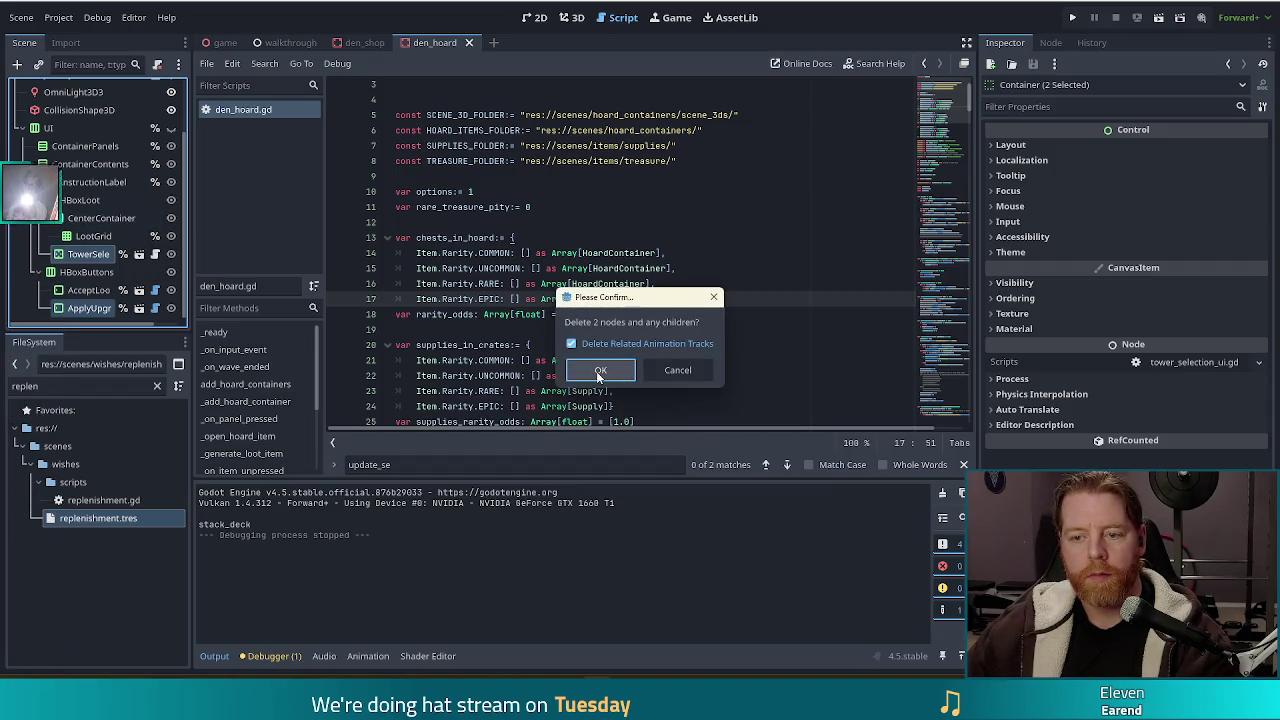
click(598, 373)
click(567, 284)
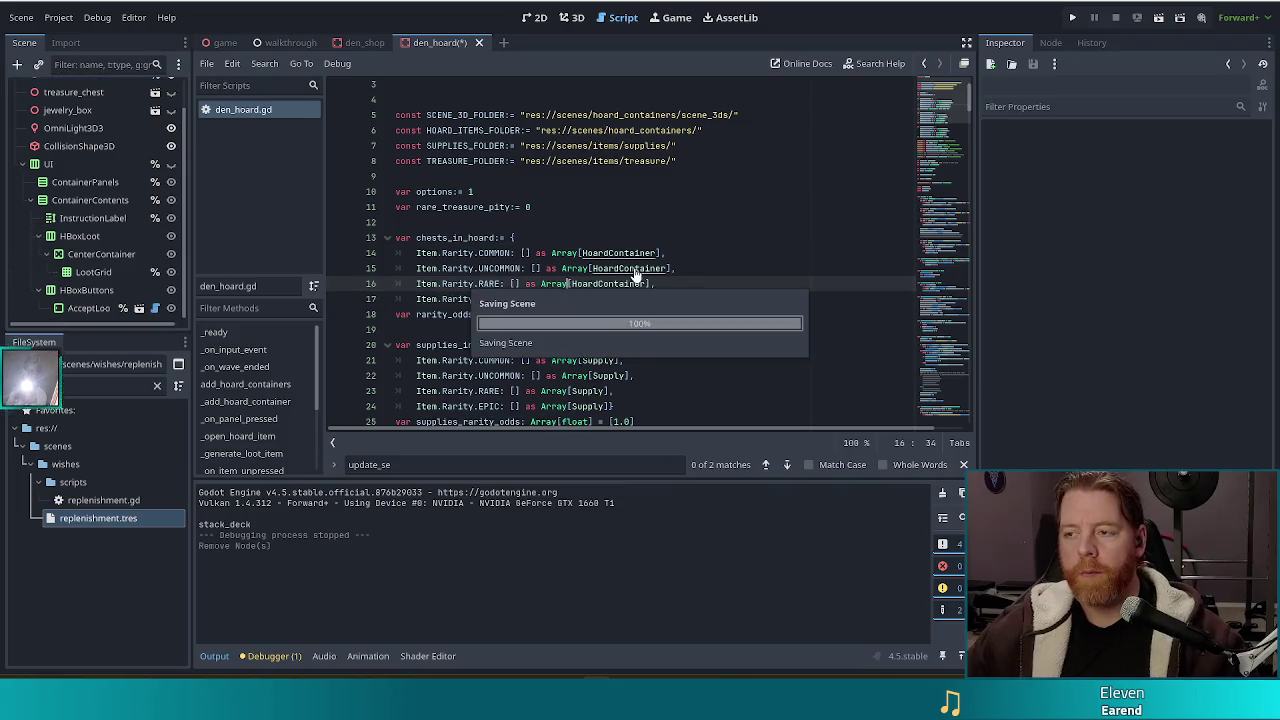
click(1073, 18)
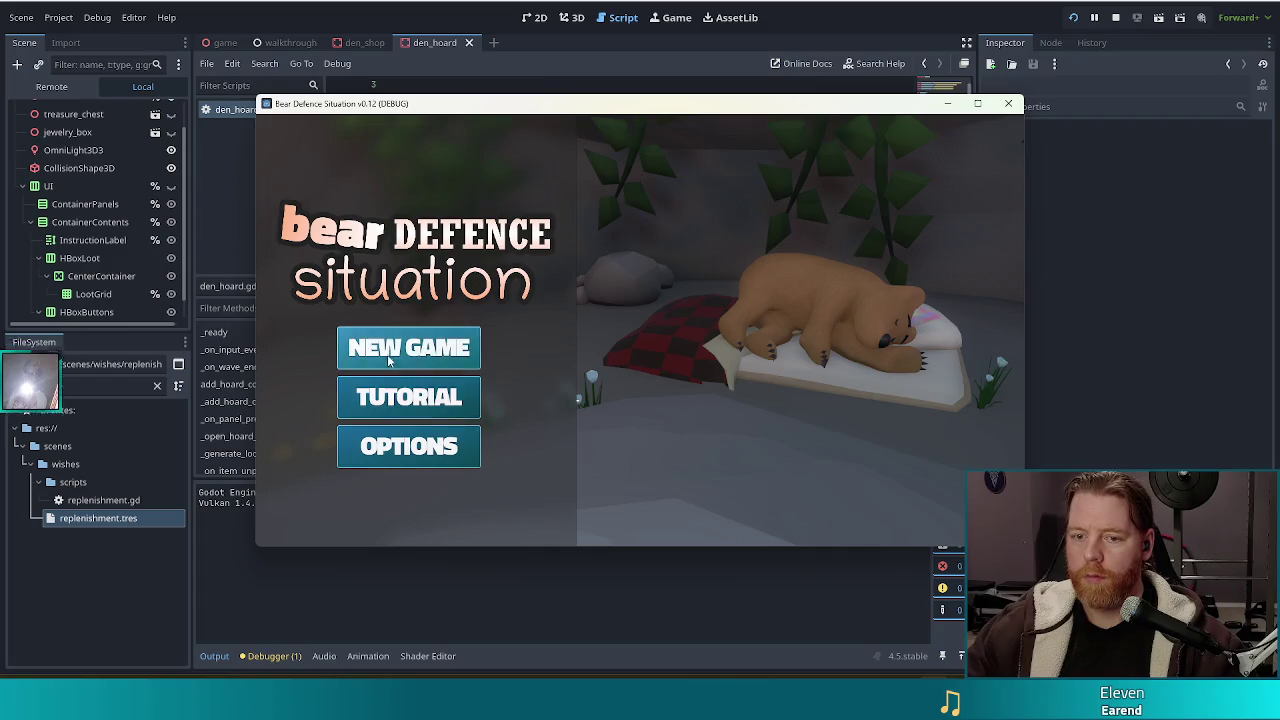
- Start a new game, buy a key, open the chest, and use the Keyring for 3 keys
click(390, 356)
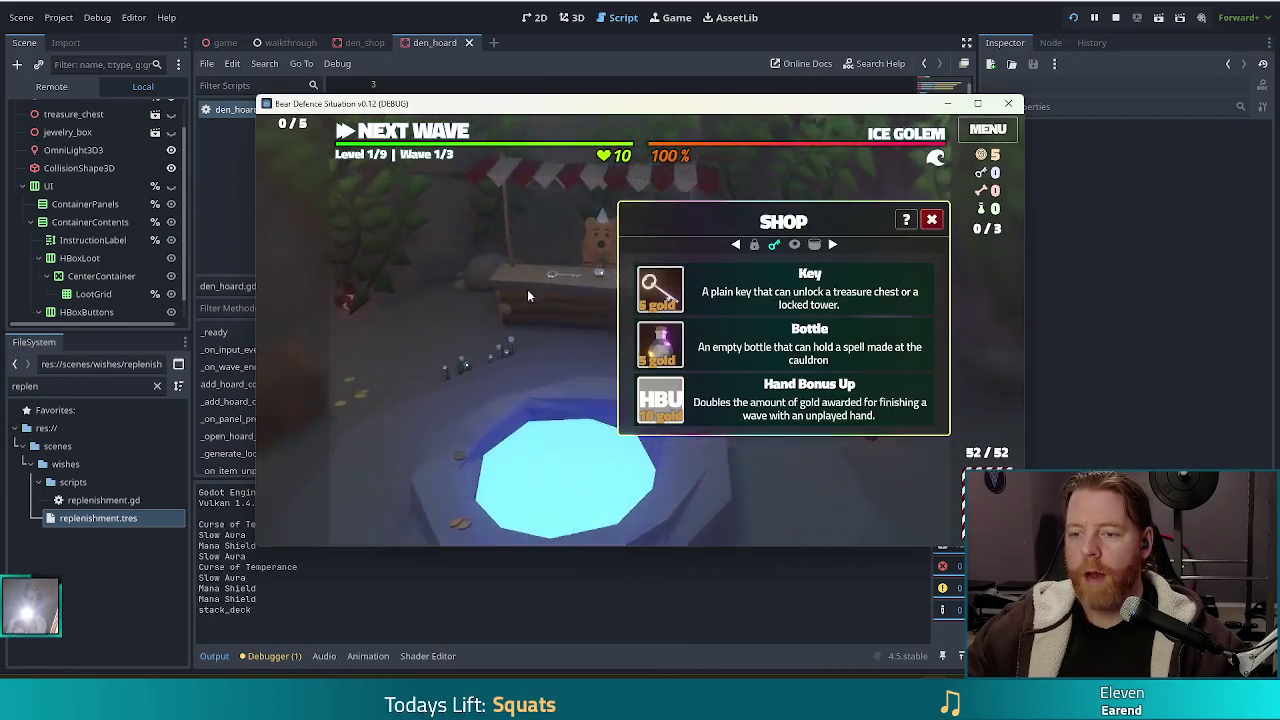
click(660, 290)
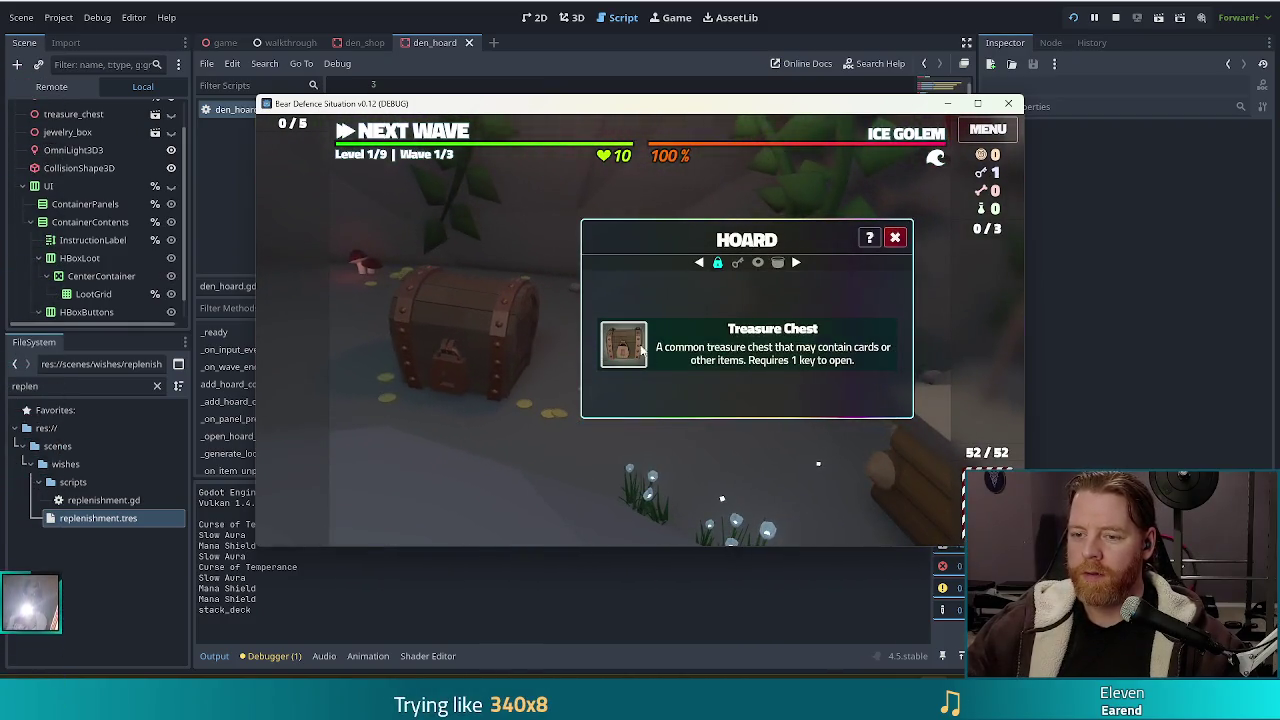
mouse_move(645, 339)
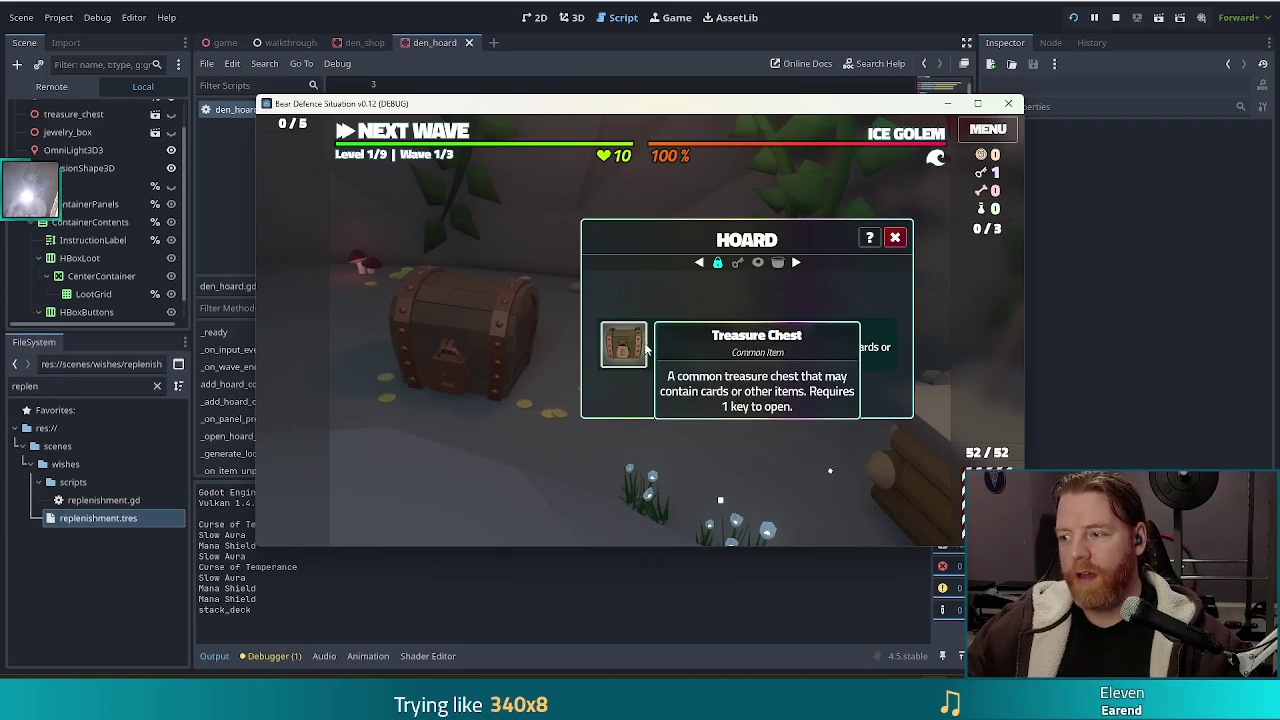
click(642, 350)
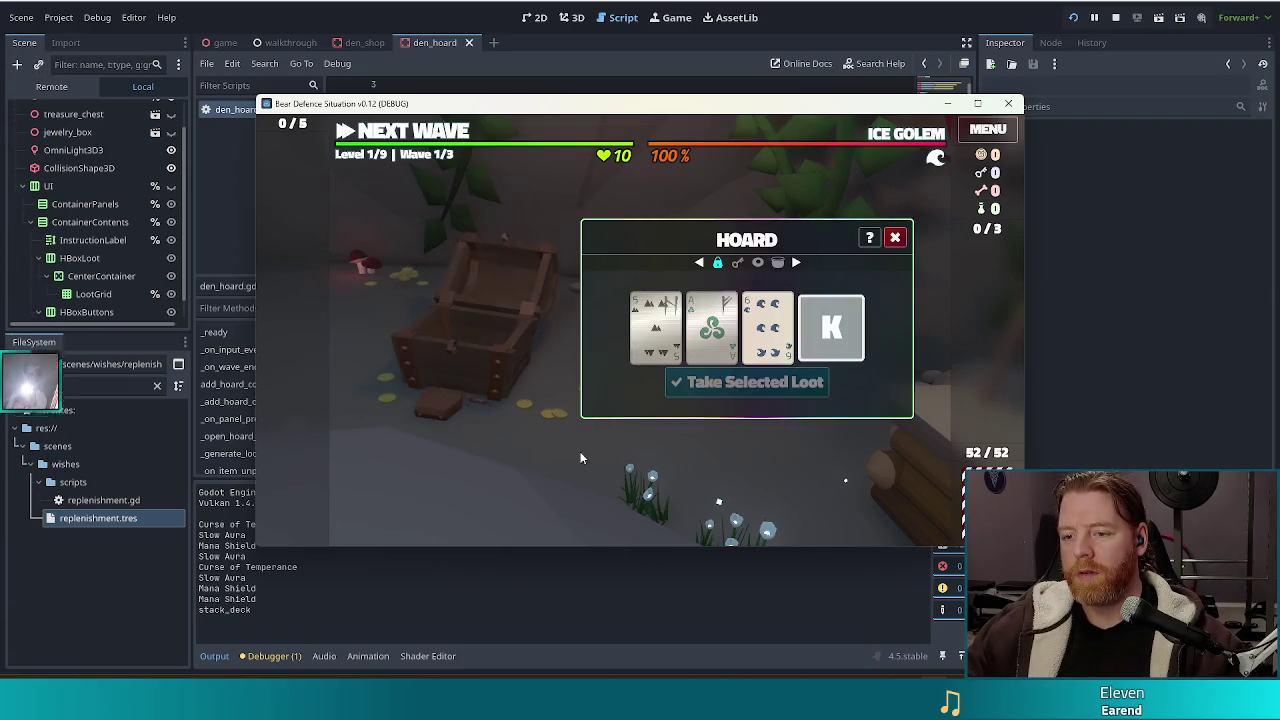
click(846, 338)
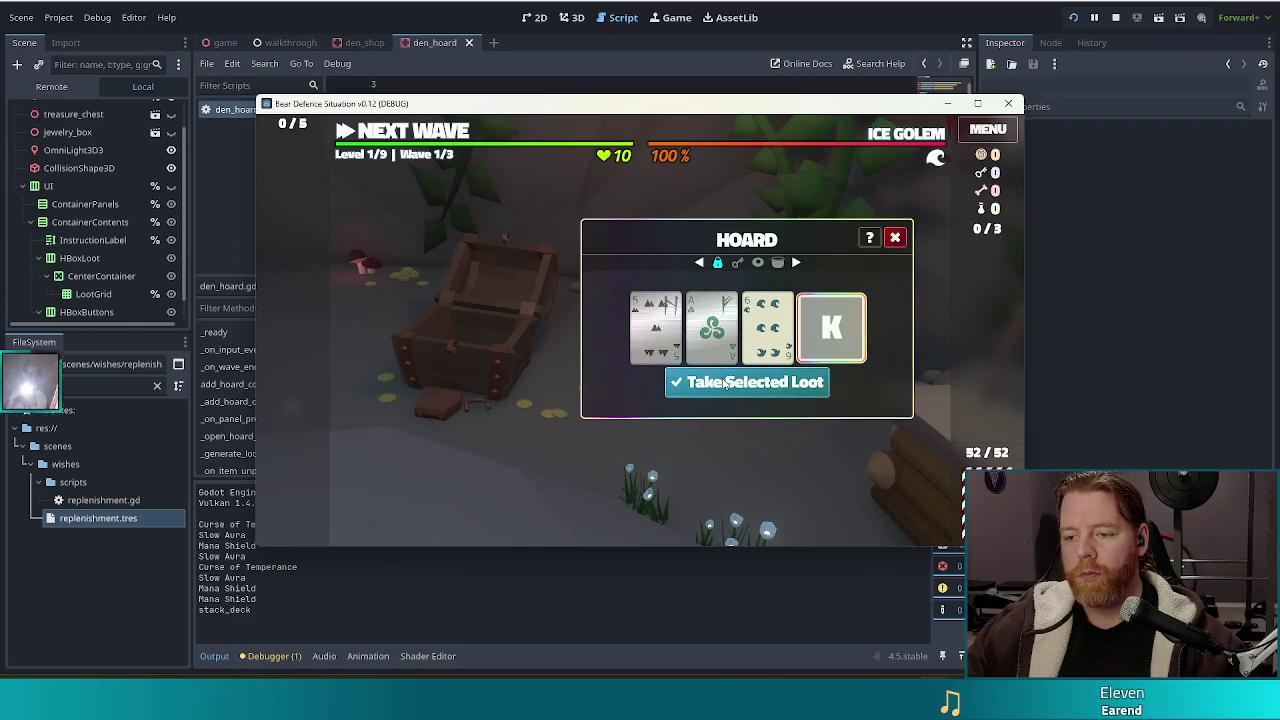
click(745, 382)
mouse_move(991, 281)
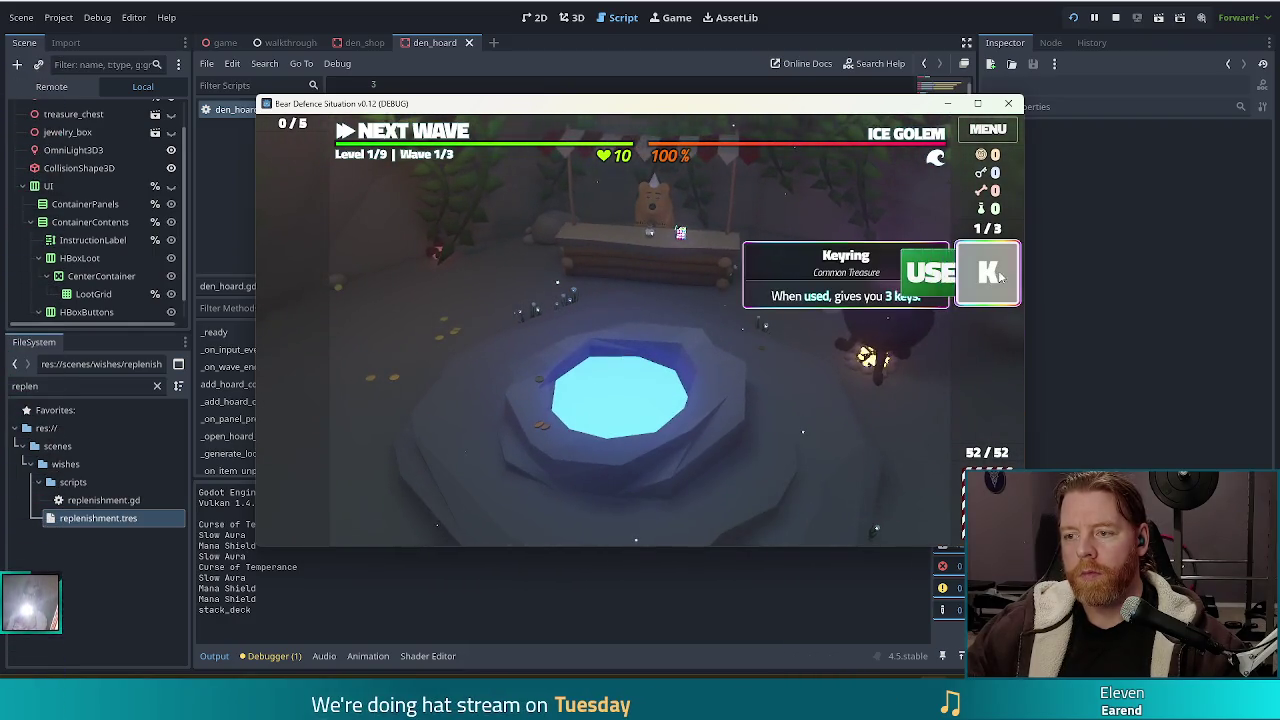
click(922, 272)
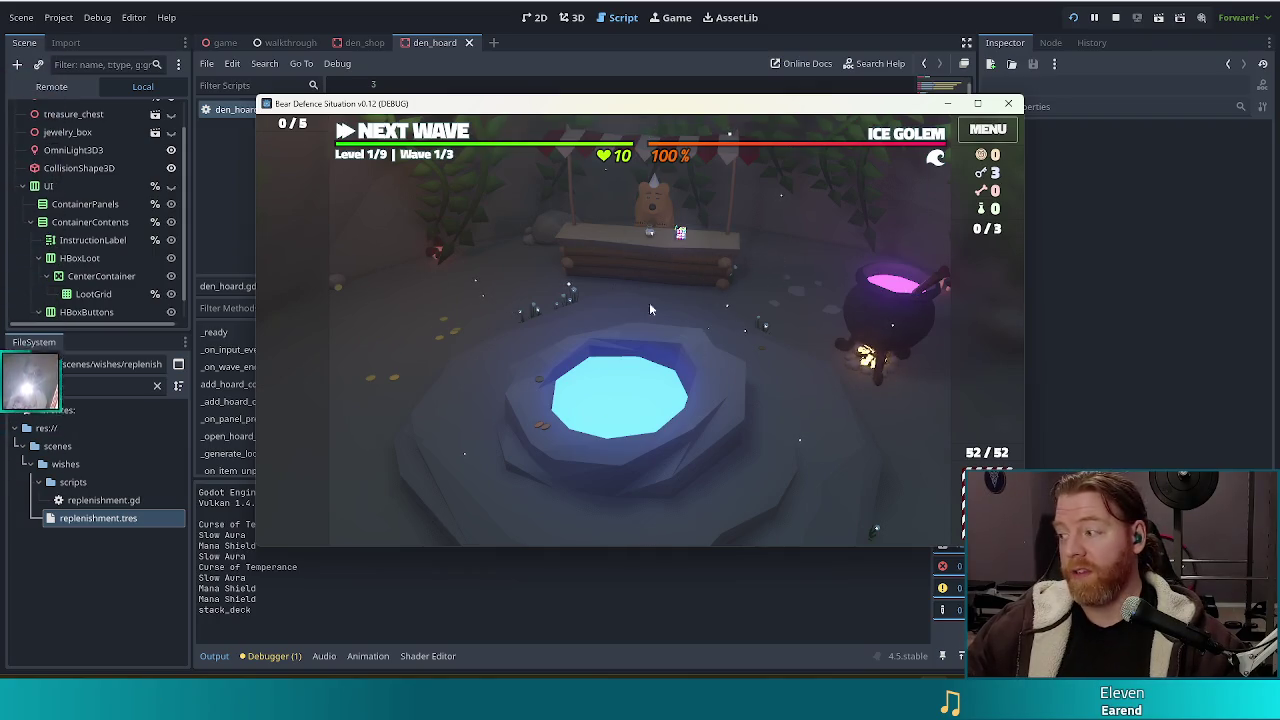
click(409, 138)
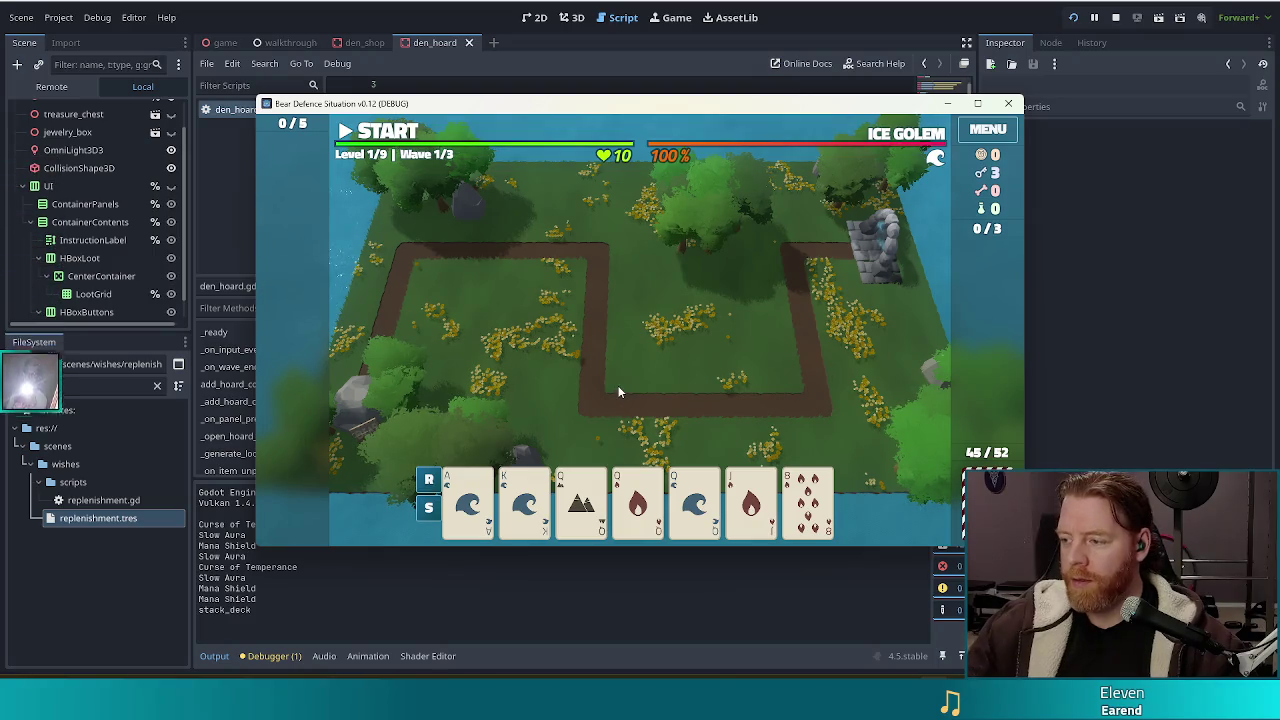
- Unlock and build a Shadow Tower from three Queens beside the right-hand path
click(581, 500)
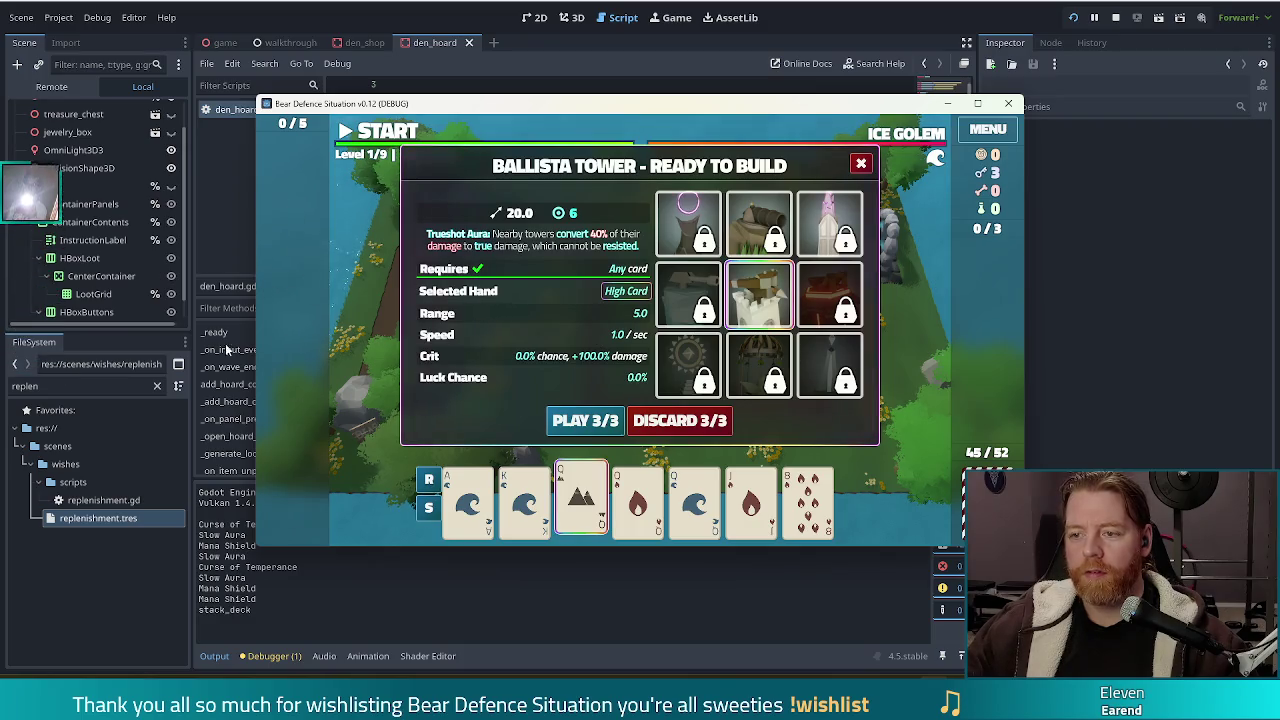
mouse_move(683, 207)
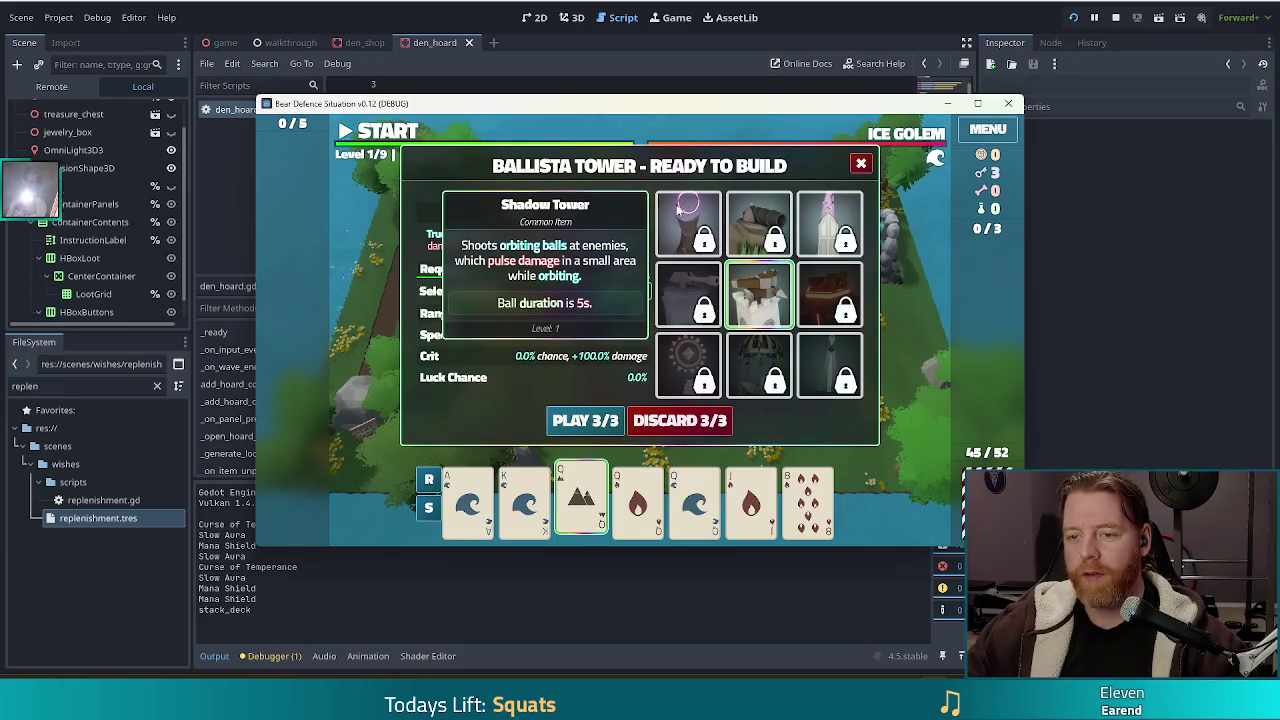
mouse_move(683, 296)
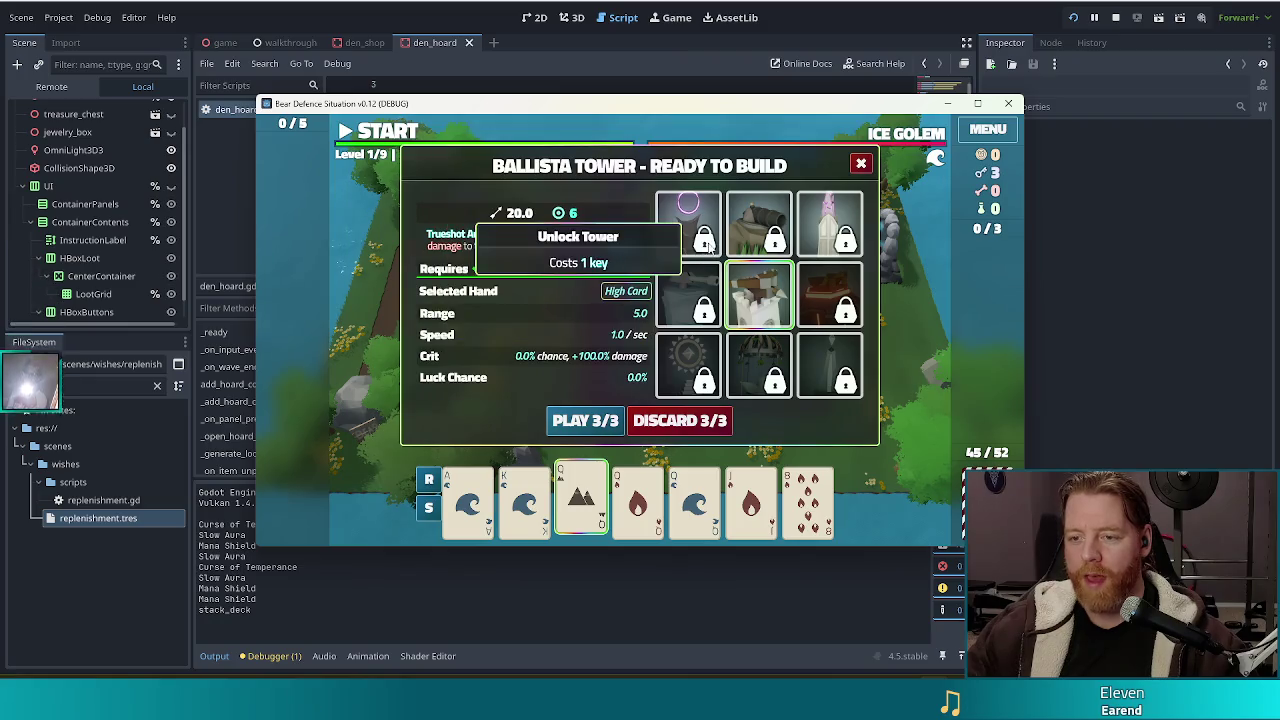
click(688, 225)
click(662, 500)
click(694, 500)
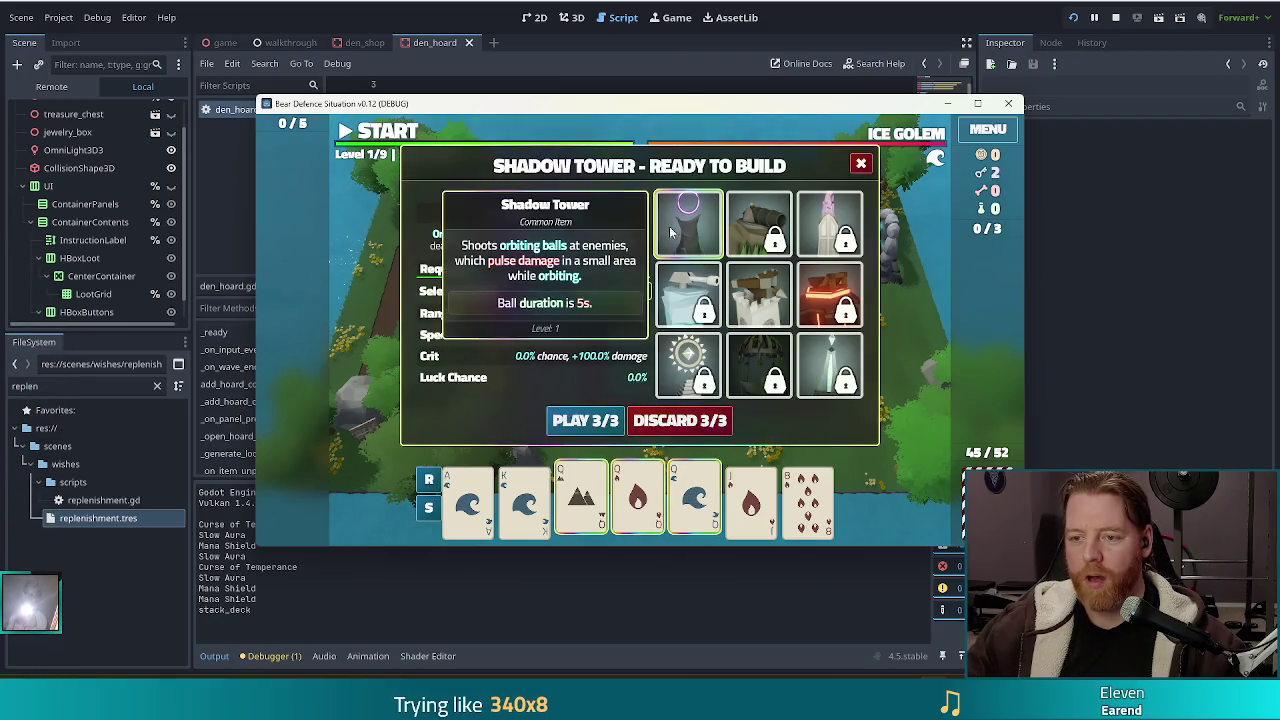
click(588, 421)
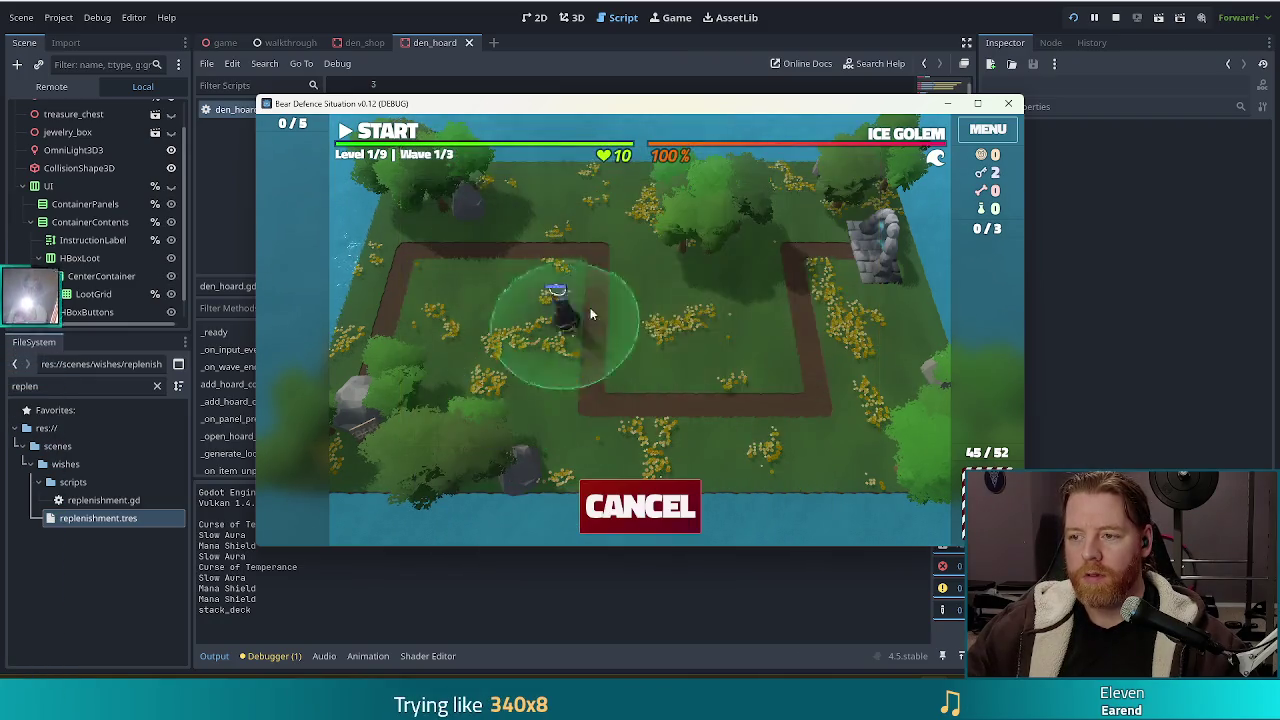
click(777, 325)
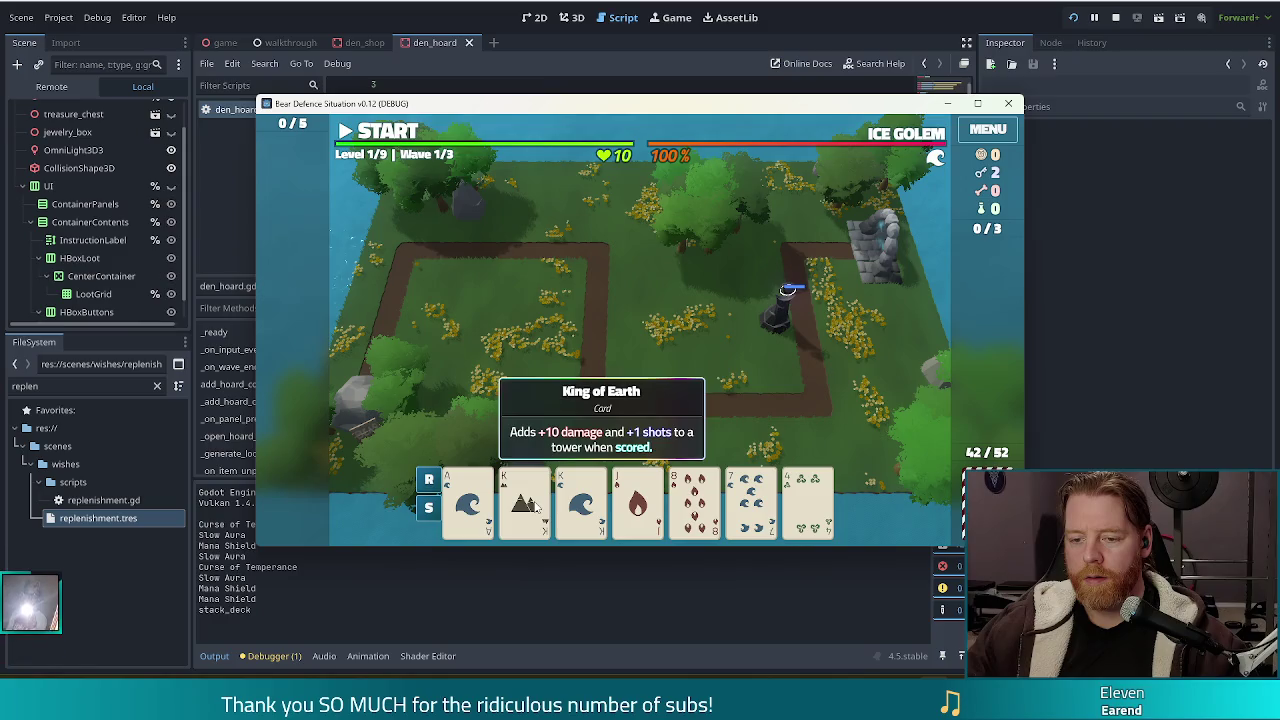
- Discard the 8 of Fire, then the 6 of Fire and 5 of Wind, then an 8 and 2
click(694, 500)
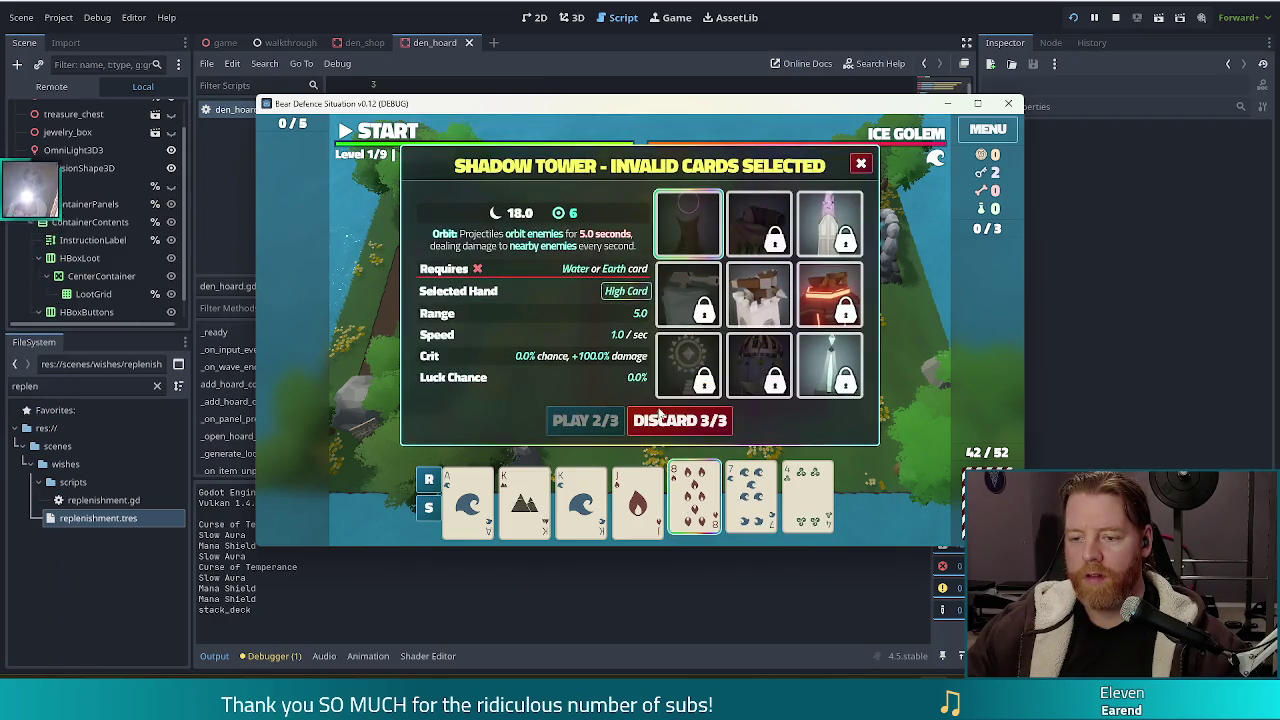
click(658, 416)
click(752, 500)
click(812, 510)
click(708, 416)
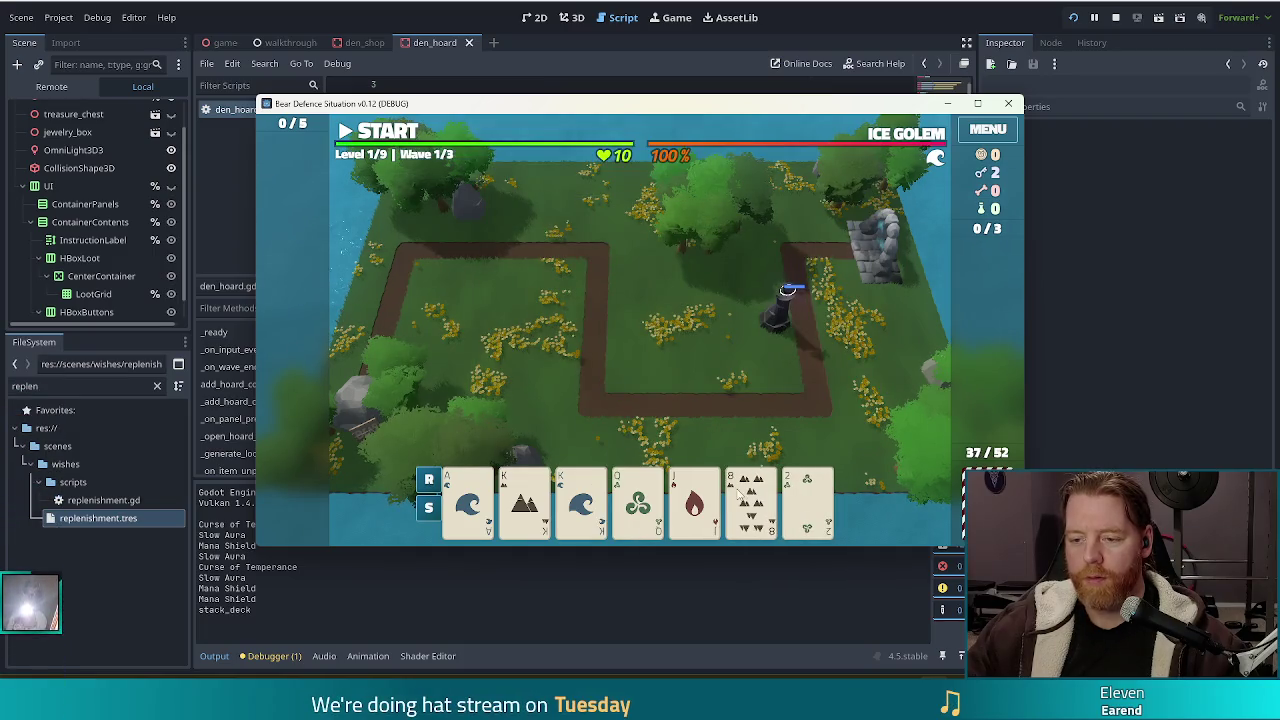
click(751, 500)
click(808, 500)
click(697, 420)
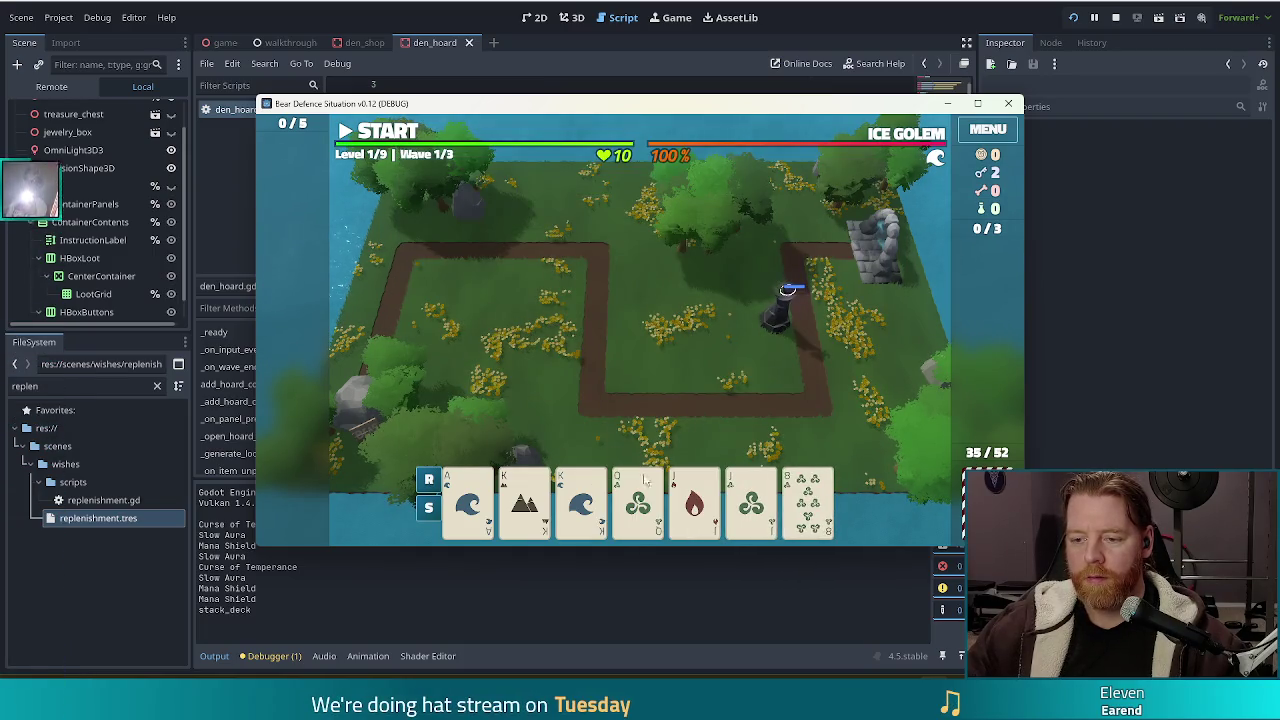
- Unlock an Ice Tower, build it from Kings and Jacks right of the Shadow Tower, and start wave one
click(581, 500)
click(524, 500)
click(694, 500)
click(751, 500)
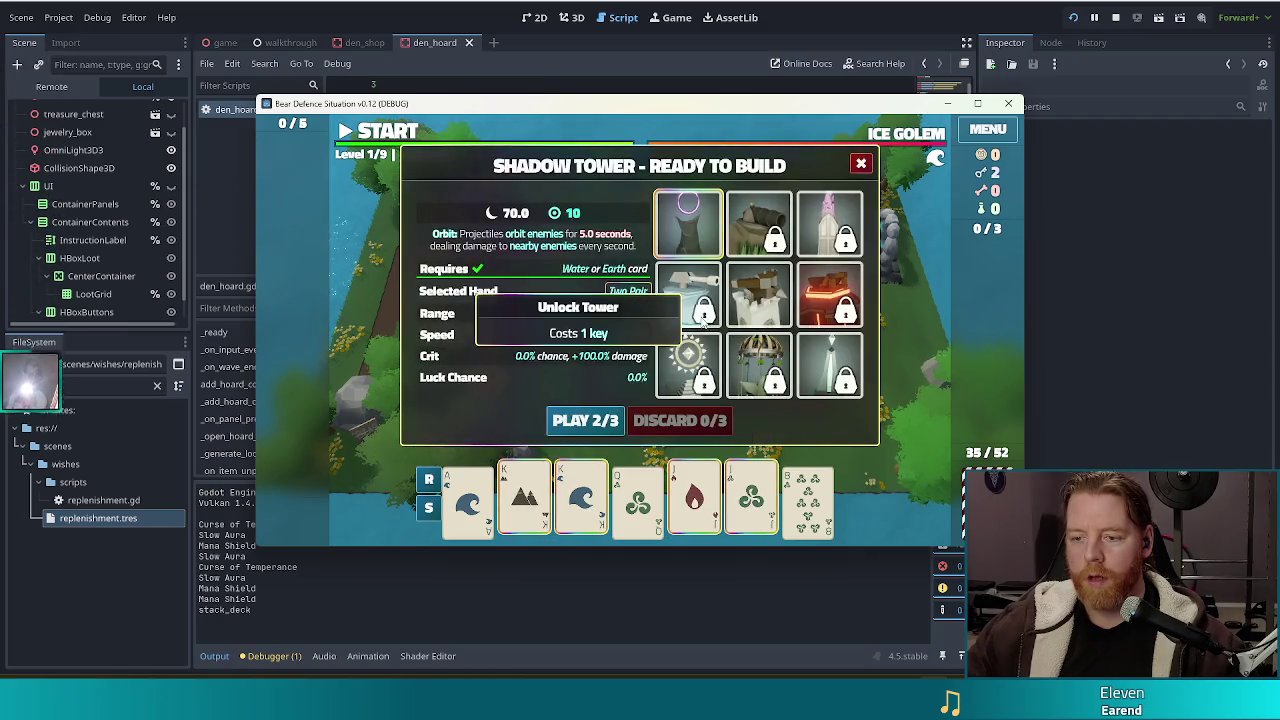
click(704, 318)
click(586, 420)
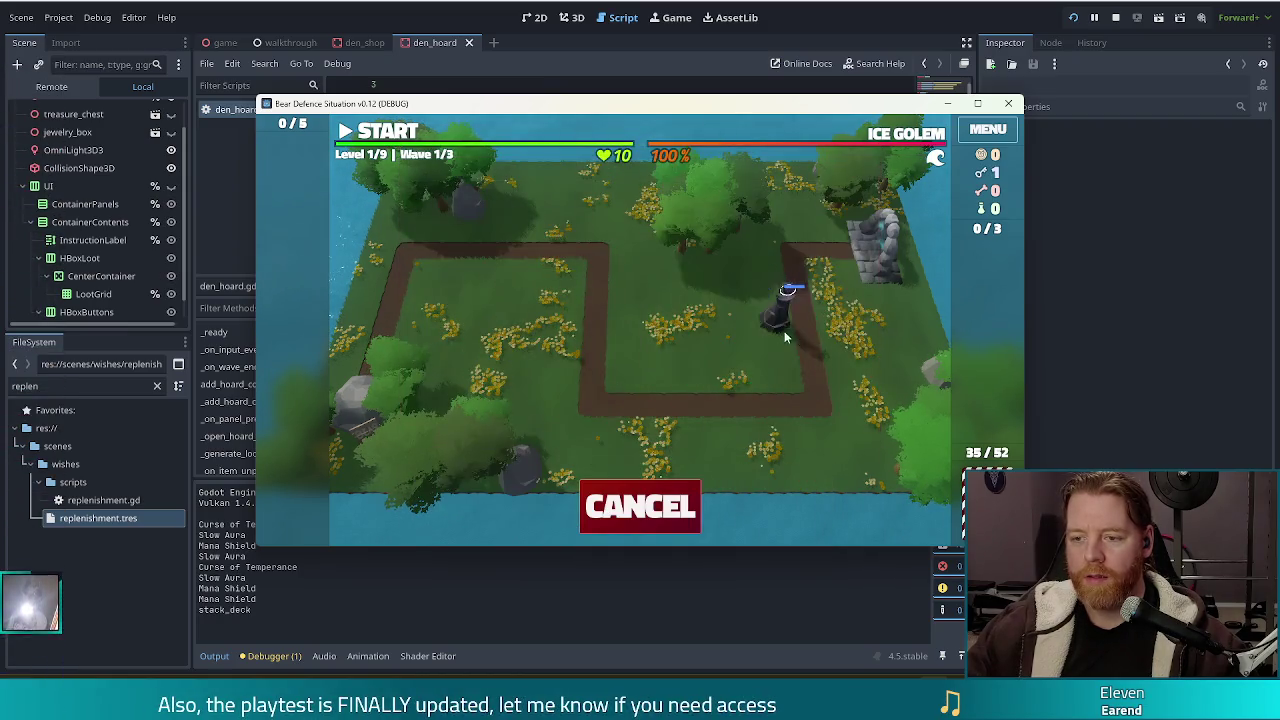
click(828, 328)
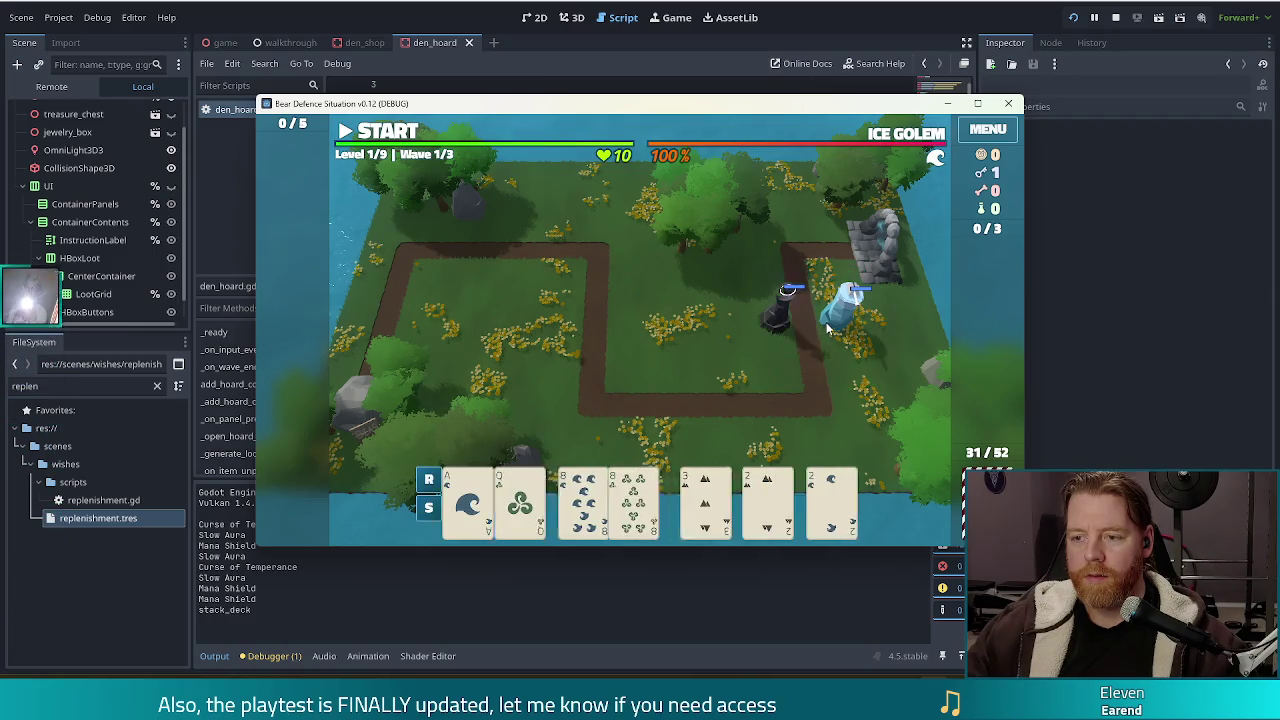
click(386, 134)
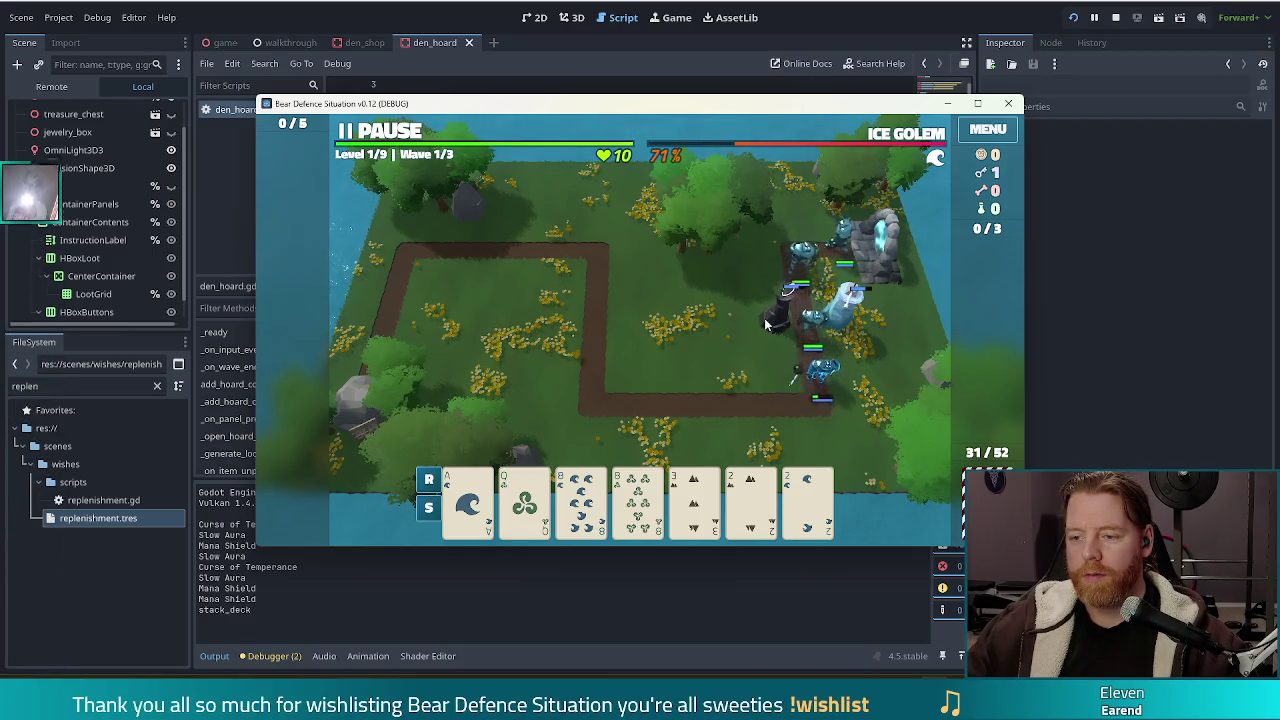
- Pause wave 1, build an Ice Tower from a pair mid-map, then resume until the wave clears
key(space)
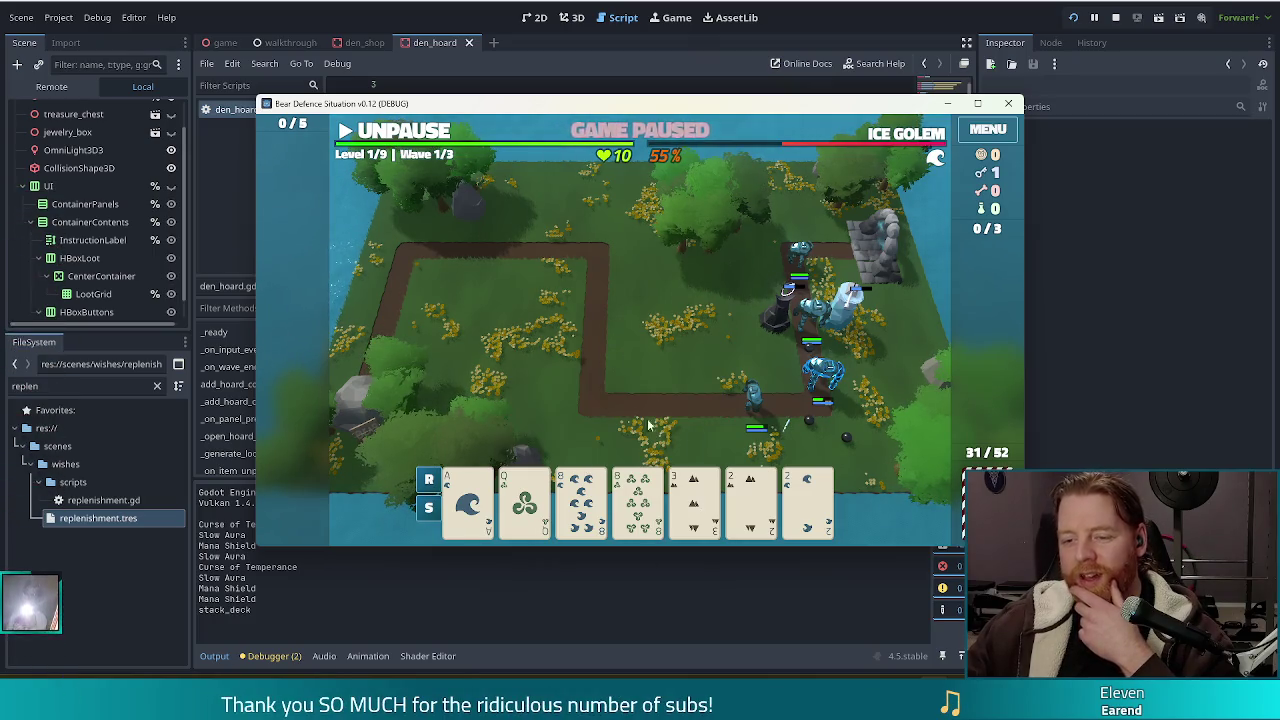
click(580, 500)
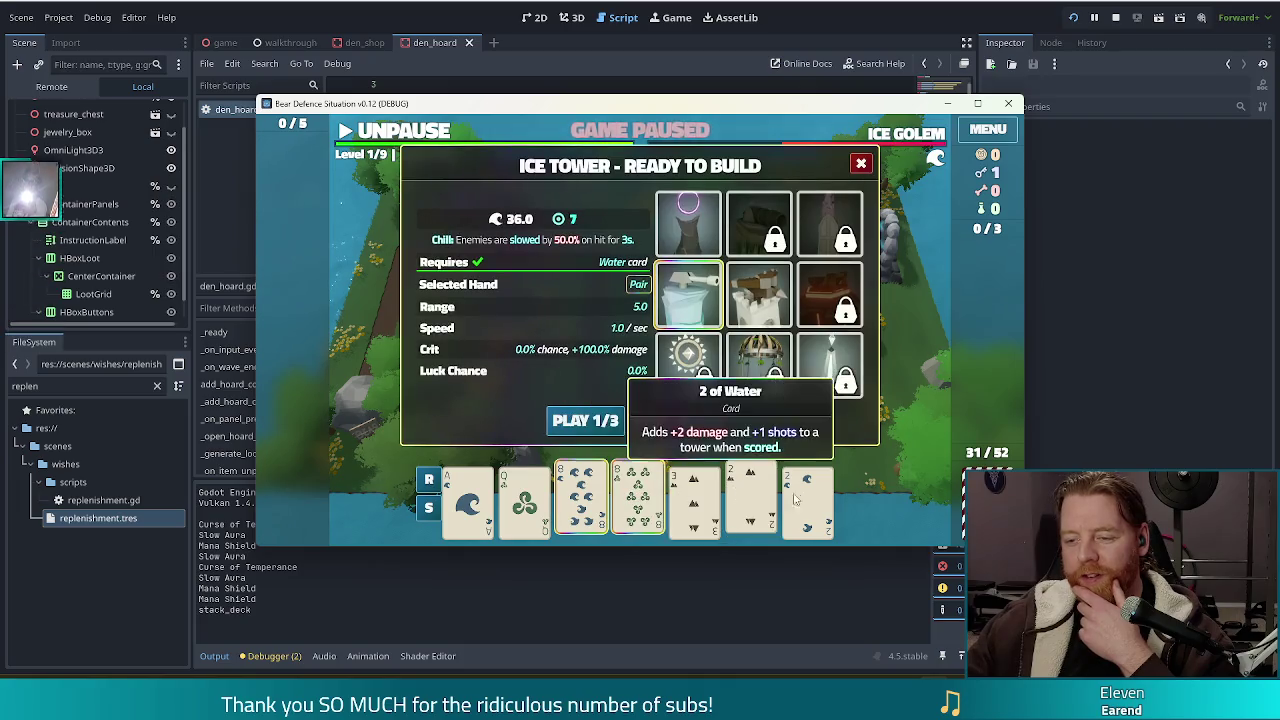
click(585, 420)
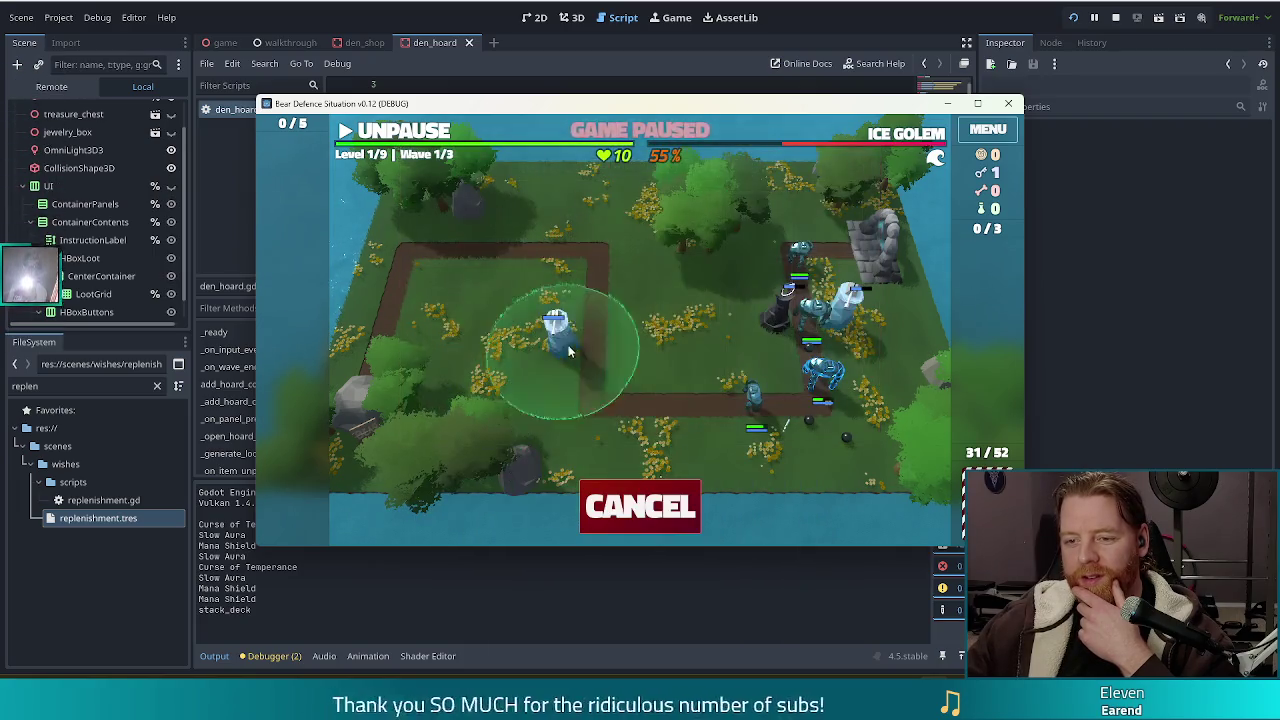
click(620, 368)
click(405, 133)
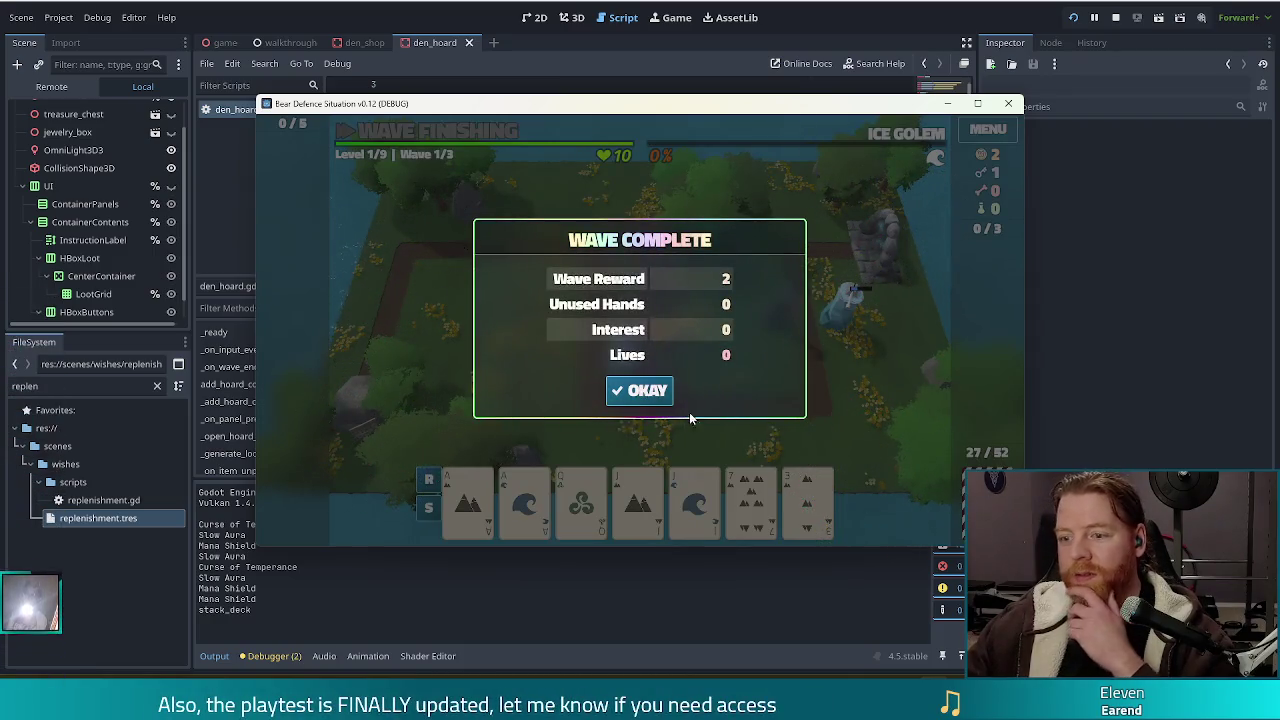
click(645, 394)
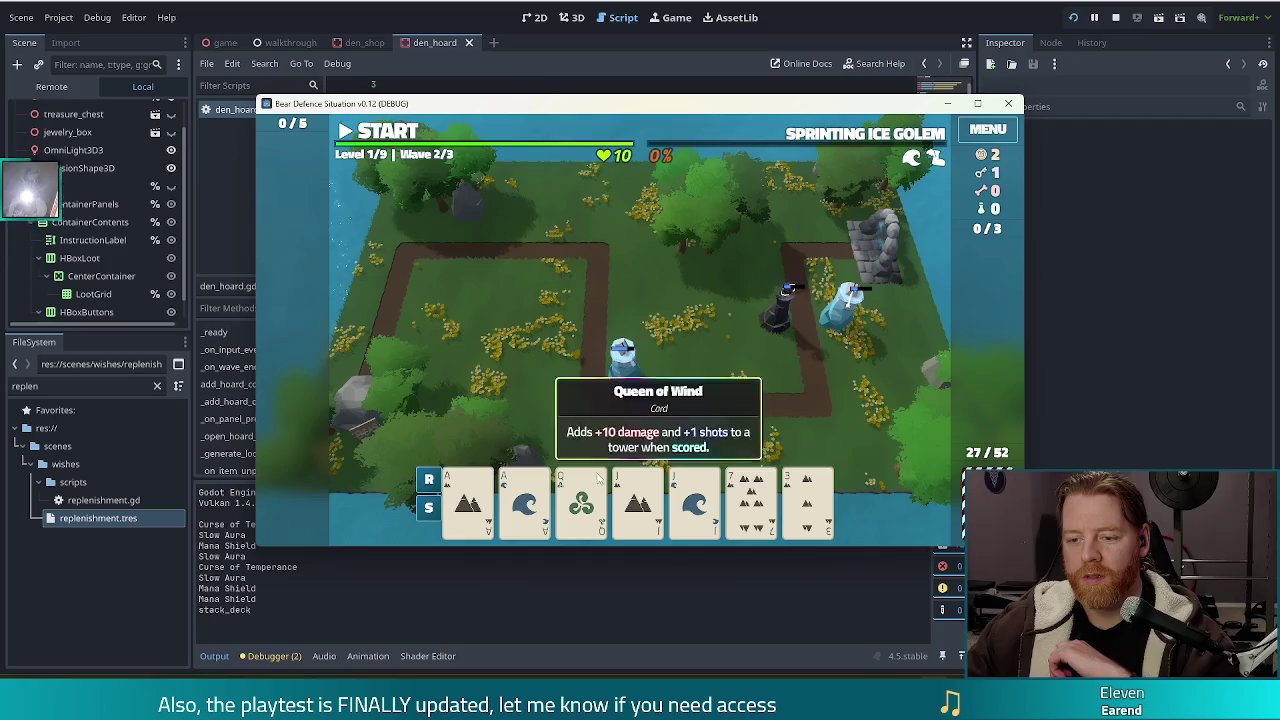
- Build a Shadow Tower from Two Pair (Aces and Jacks) beside the central Ice Tower
click(468, 500)
click(524, 500)
click(638, 500)
click(694, 500)
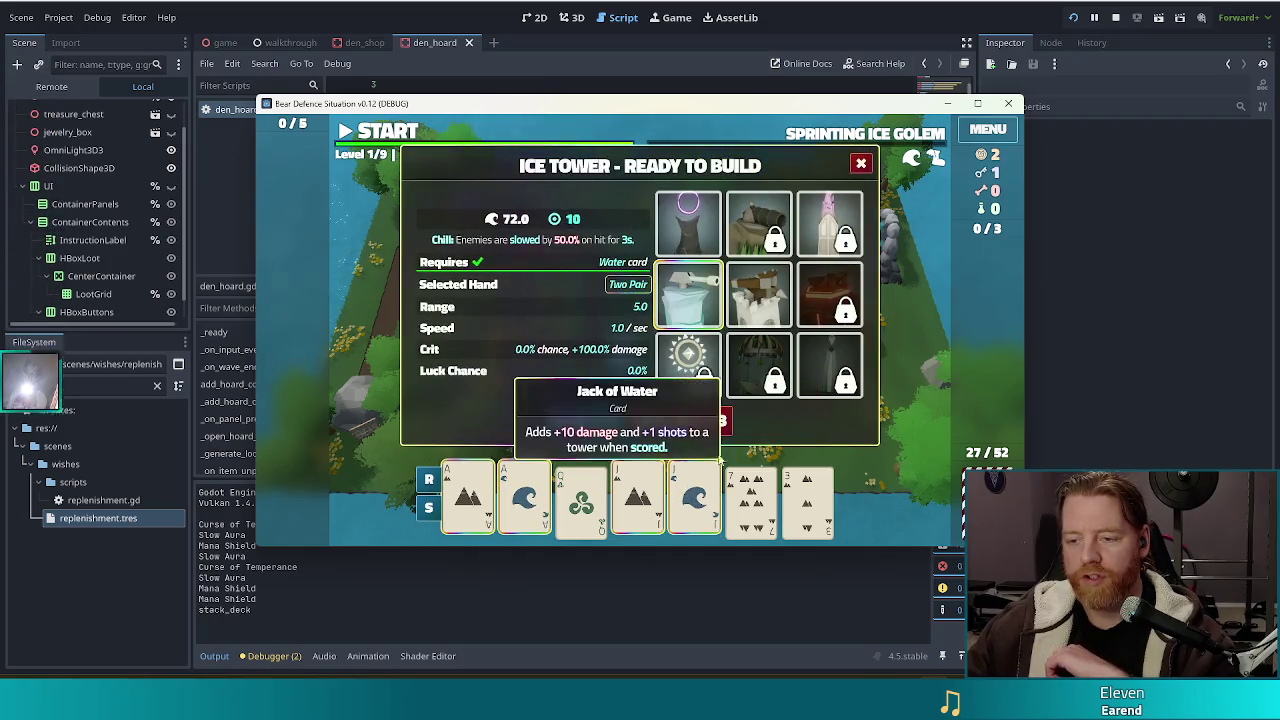
click(585, 420)
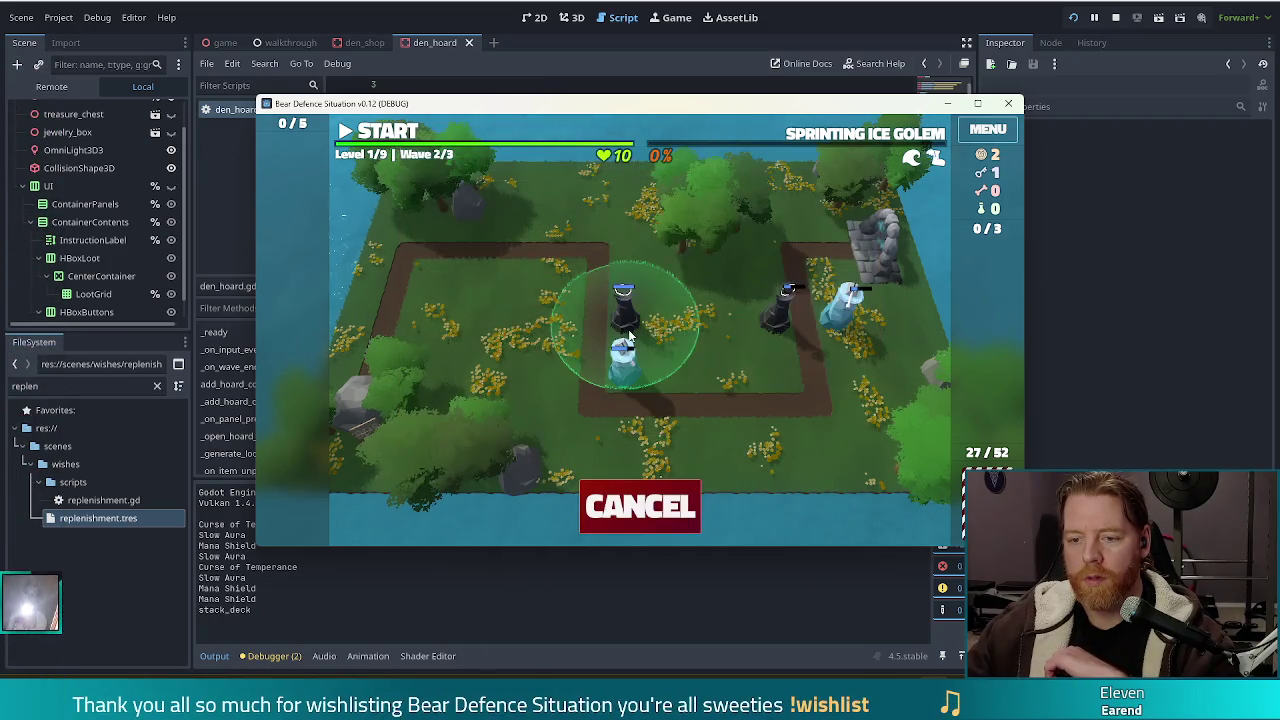
click(624, 342)
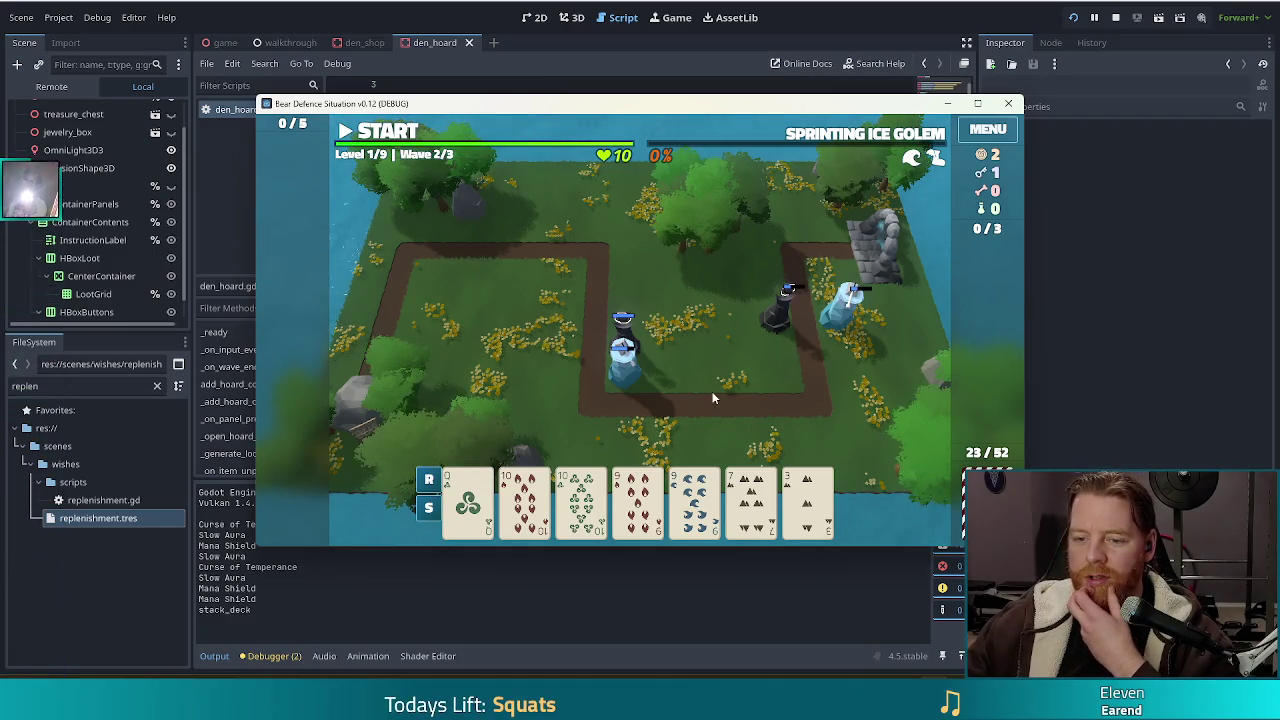
- Place another Shadow Tower by the upper-right towers, clear wave two, and stop the game
click(600, 432)
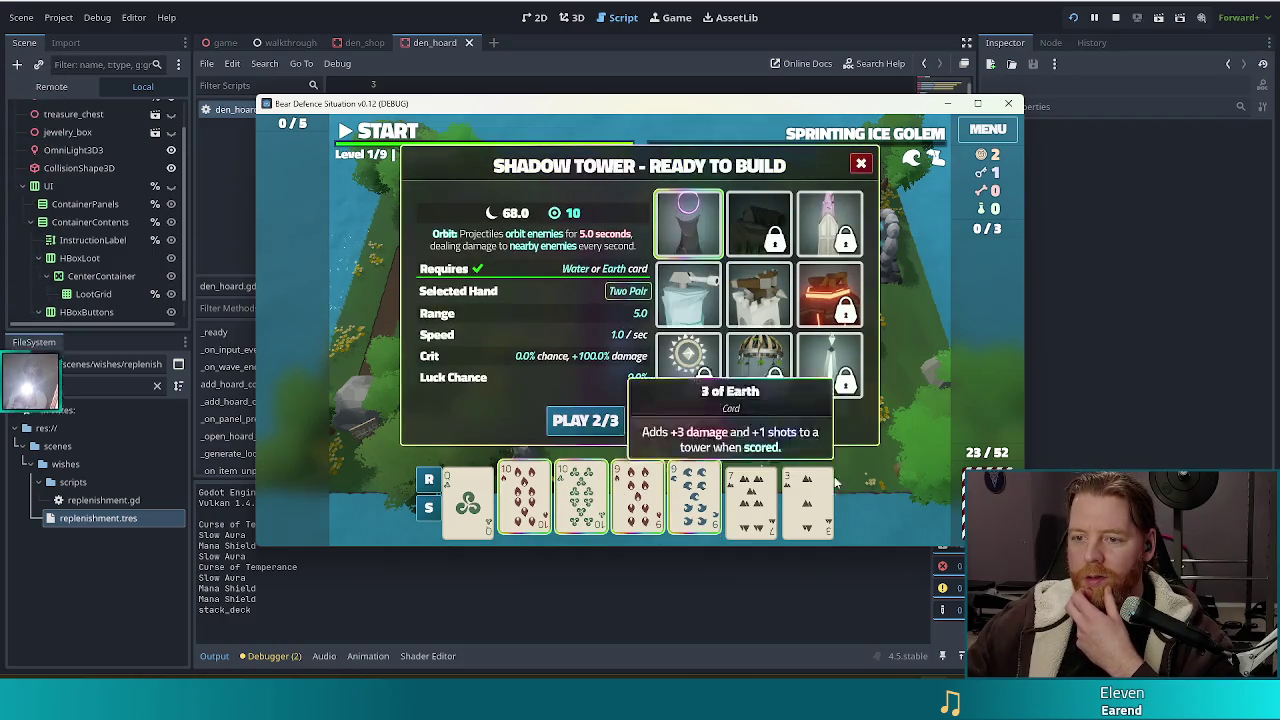
click(585, 420)
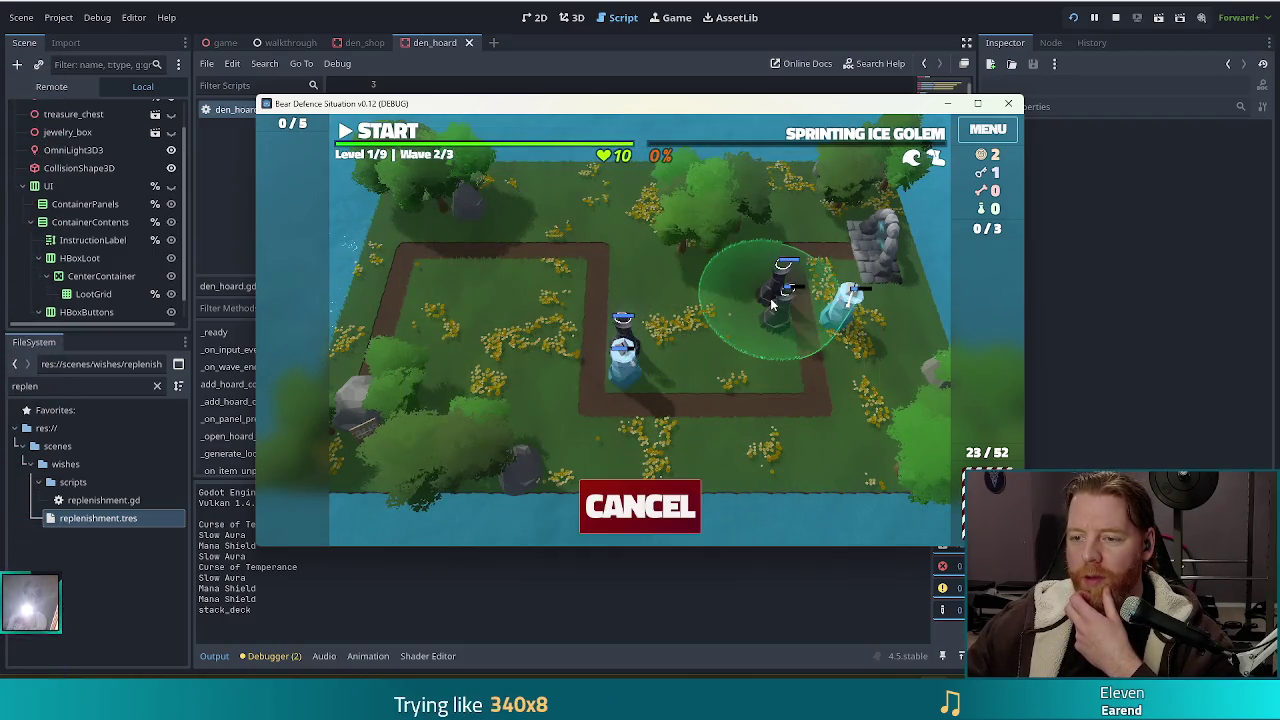
click(772, 304)
key(space)
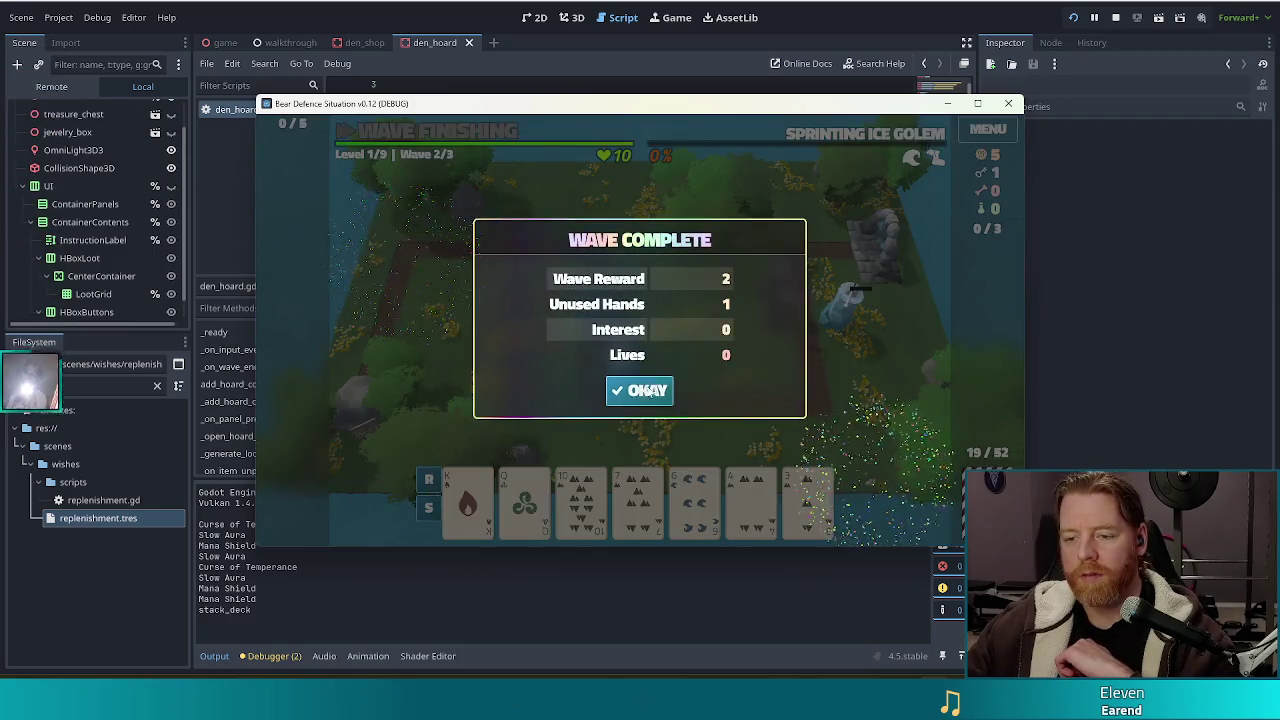
click(648, 390)
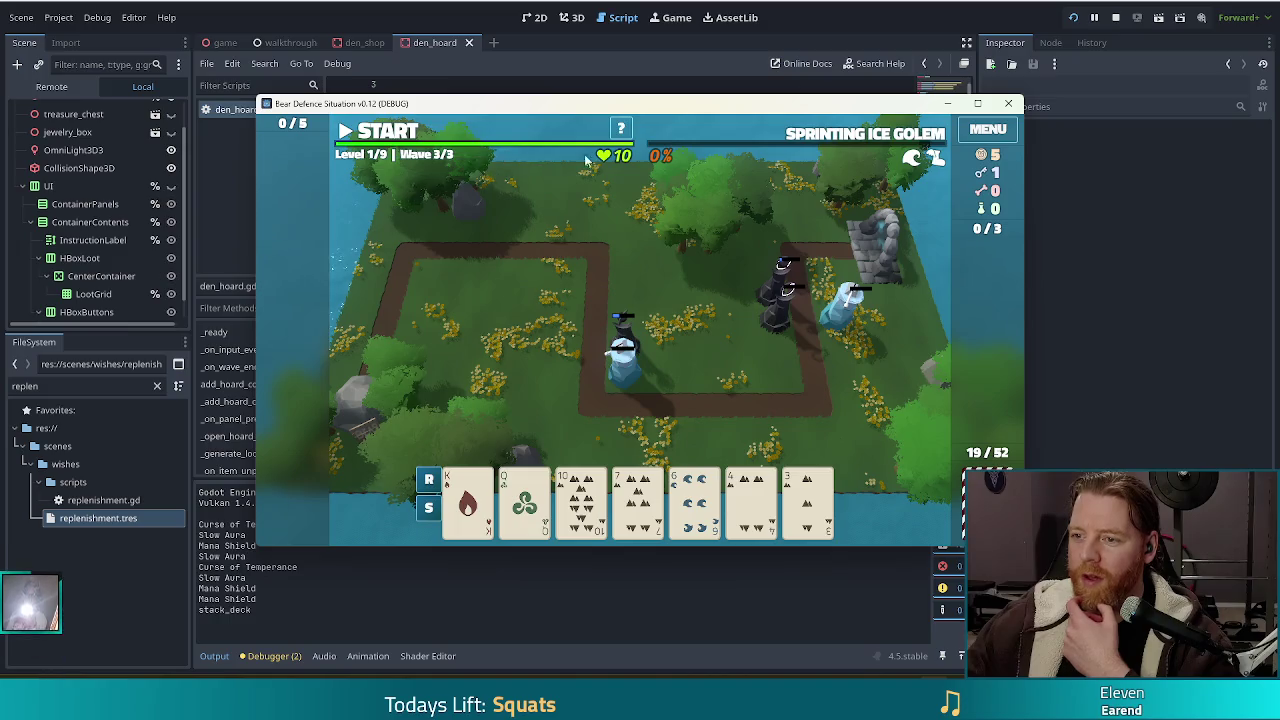
click(1115, 18)
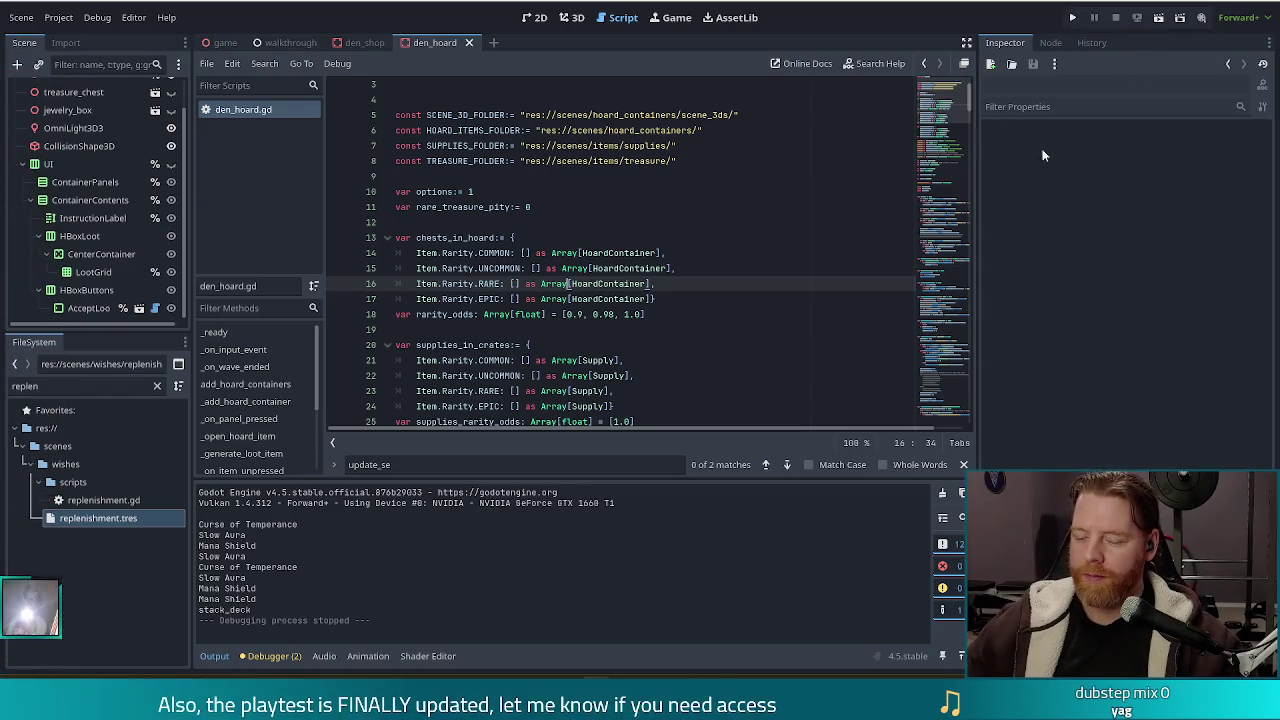
click(658, 297)
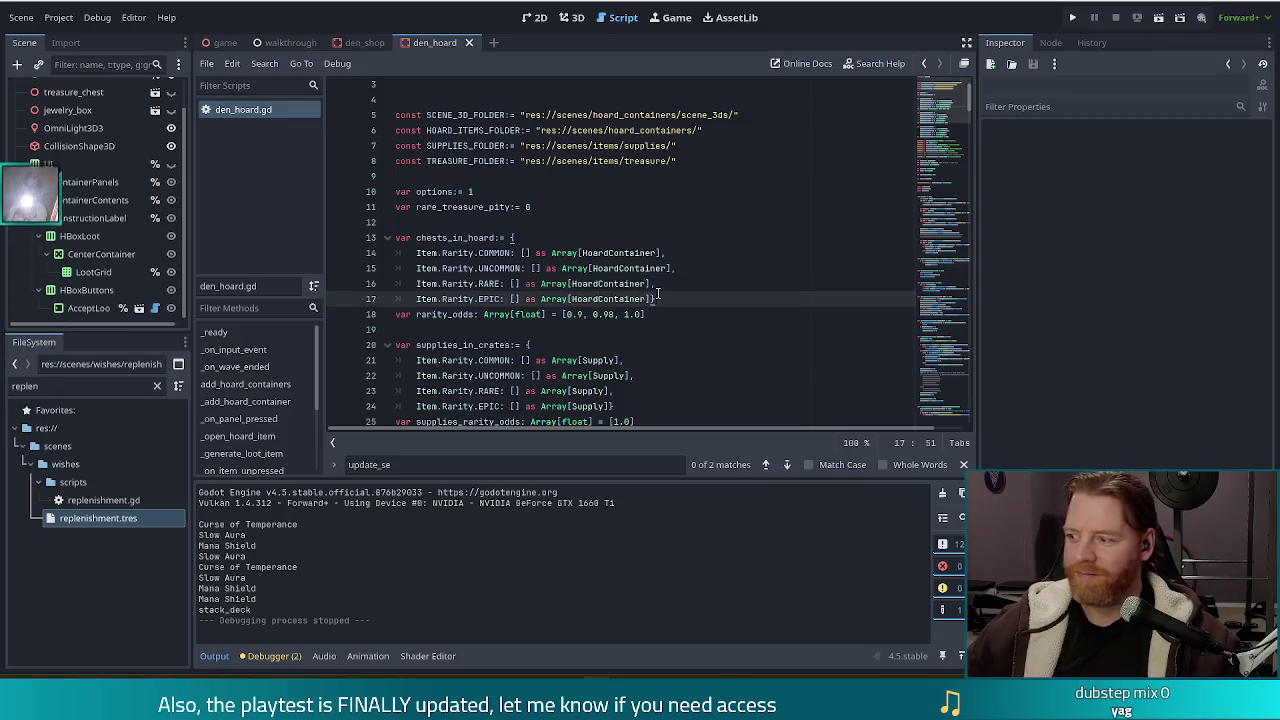